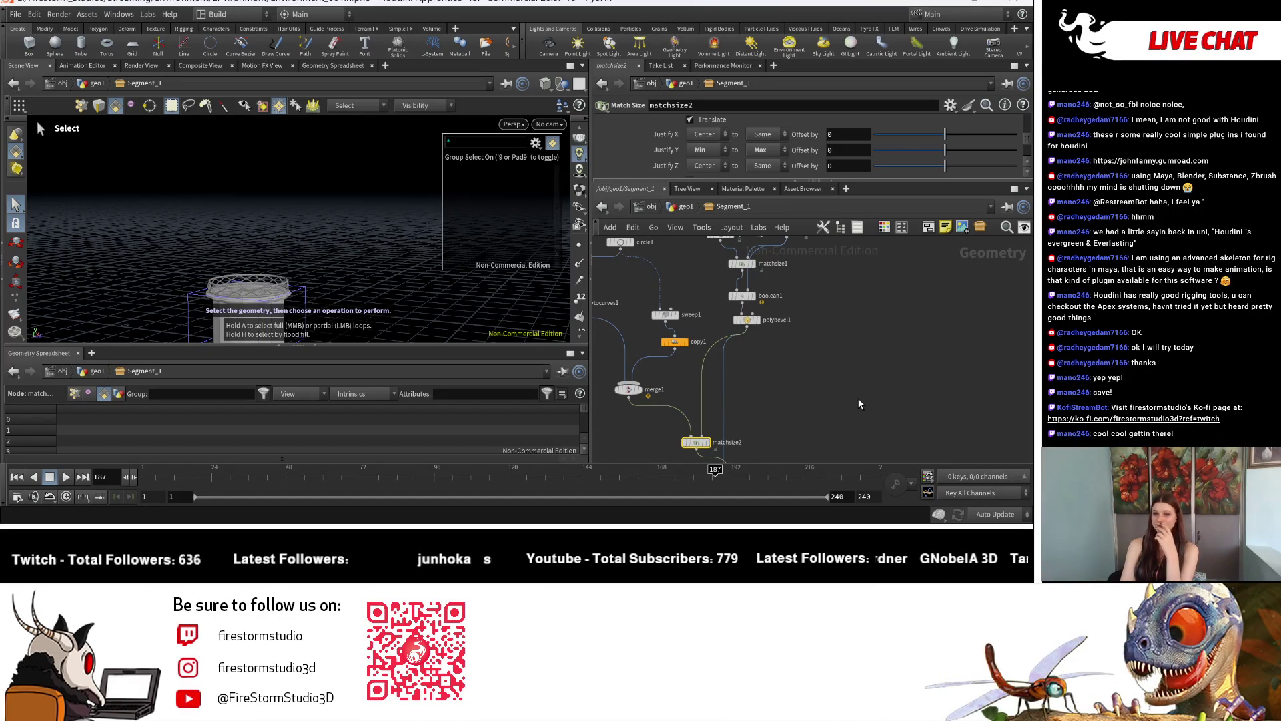
Zoom in on the tower railing and bring the Pedestal_Pattern node into view
{"action": "scroll", "coordinate": [775, 400], "scroll_direction": "down", "scroll_amount": 2}
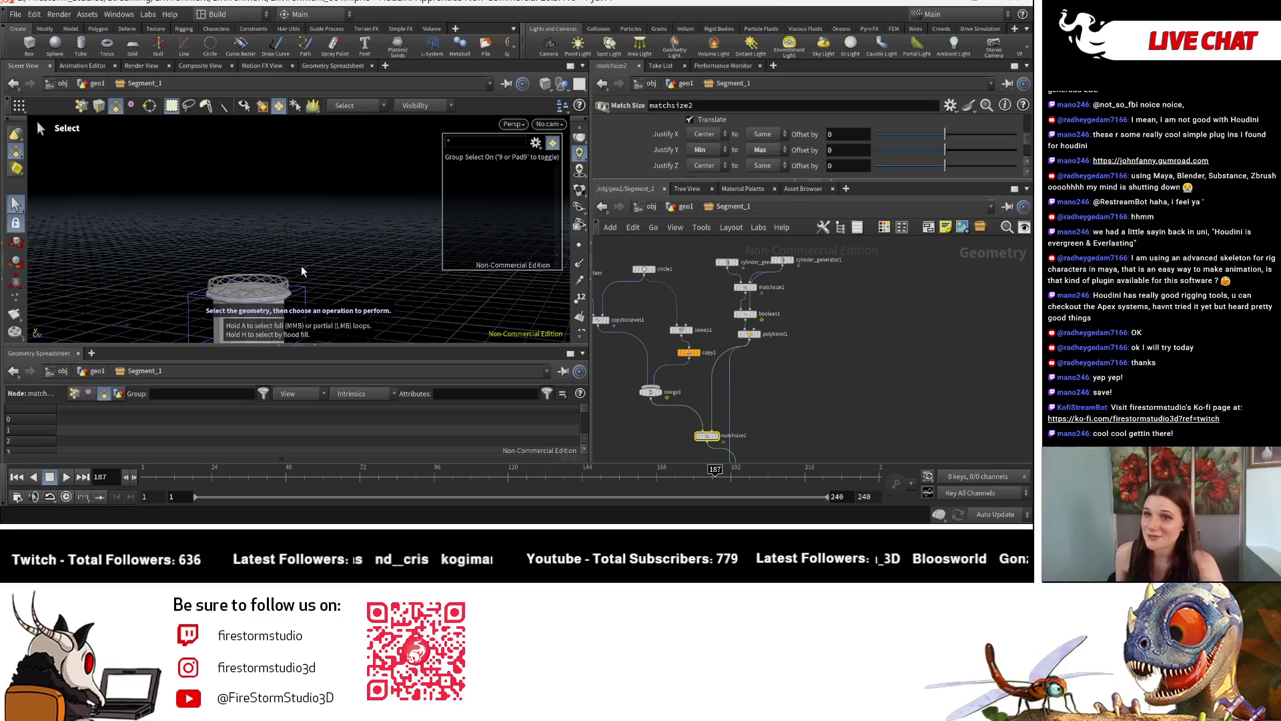
{"action": "key", "text": "space"}
{"action": "right_click_drag", "start_coordinate": [299, 292], "coordinate": [433, 295]}
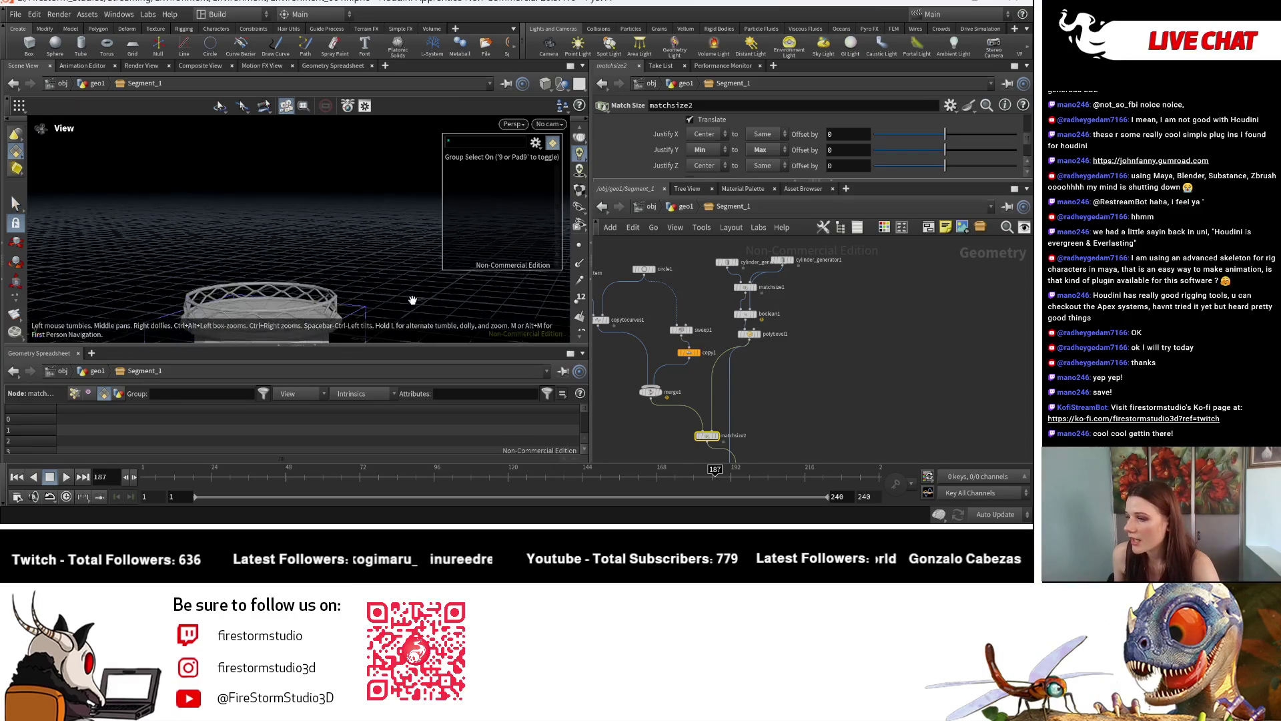
{"action": "left_click_drag", "start_coordinate": [433, 295], "coordinate": [374, 254]}
{"action": "mouse_move", "coordinate": [374, 254]}
{"action": "right_mouse_down"}
{"action": "mouse_move", "coordinate": [306, 208]}
{"action": "mouse_move", "coordinate": [409, 257]}
{"action": "mouse_move", "coordinate": [378, 258]}
{"action": "right_mouse_up"}
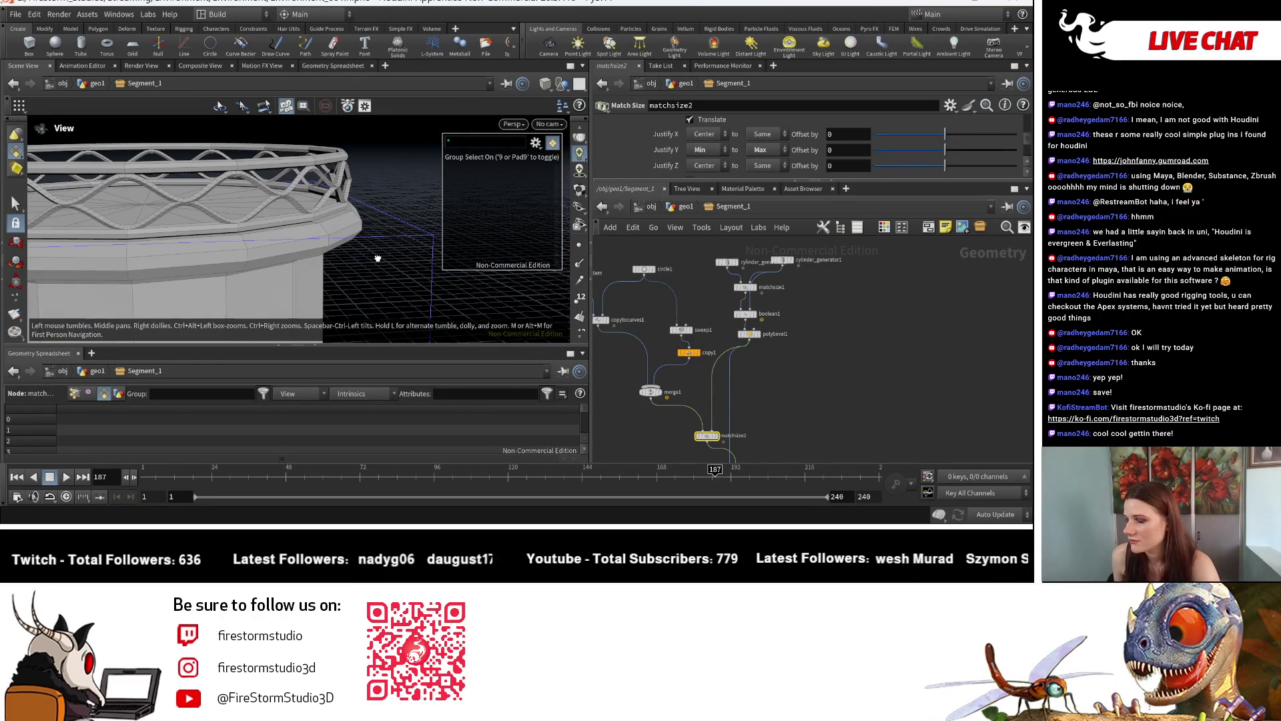
{"action": "scroll", "coordinate": [842, 351], "scroll_direction": "down", "scroll_amount": 2}
{"action": "middle_click_drag", "start_coordinate": [842, 351], "coordinate": [763, 338]}
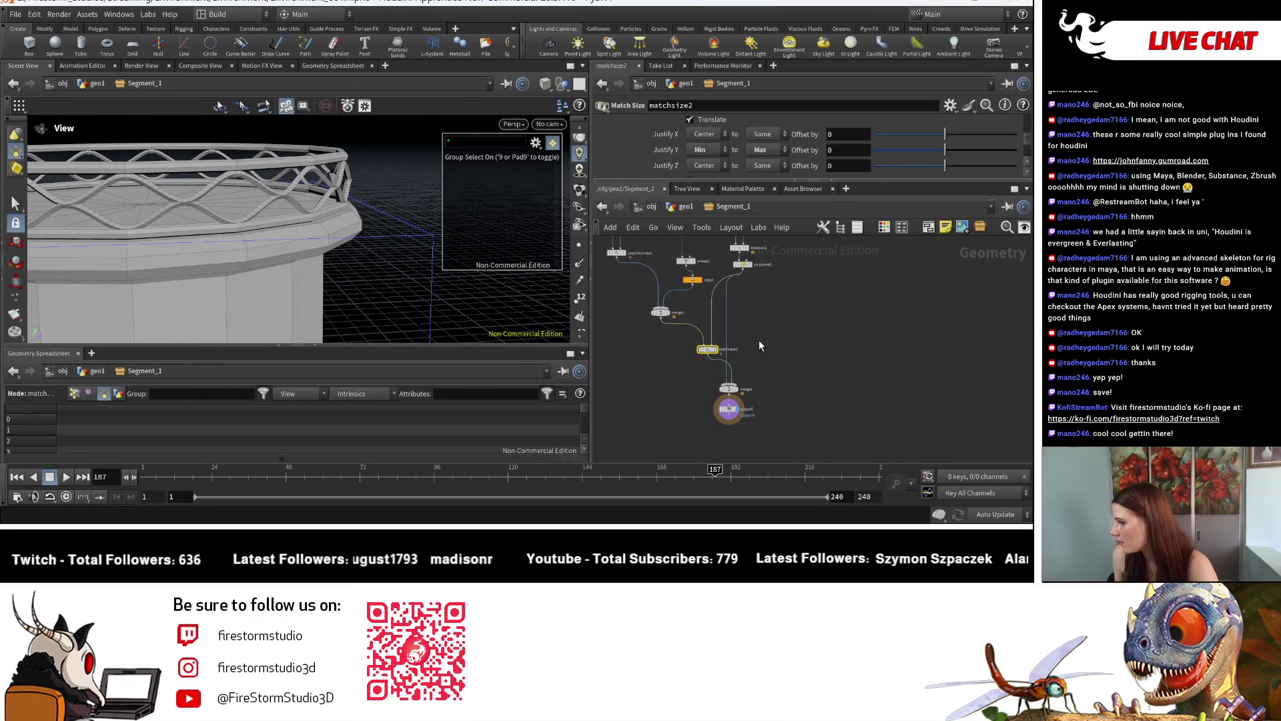
{"action": "scroll", "coordinate": [810, 393], "scroll_direction": "up", "scroll_amount": 3}
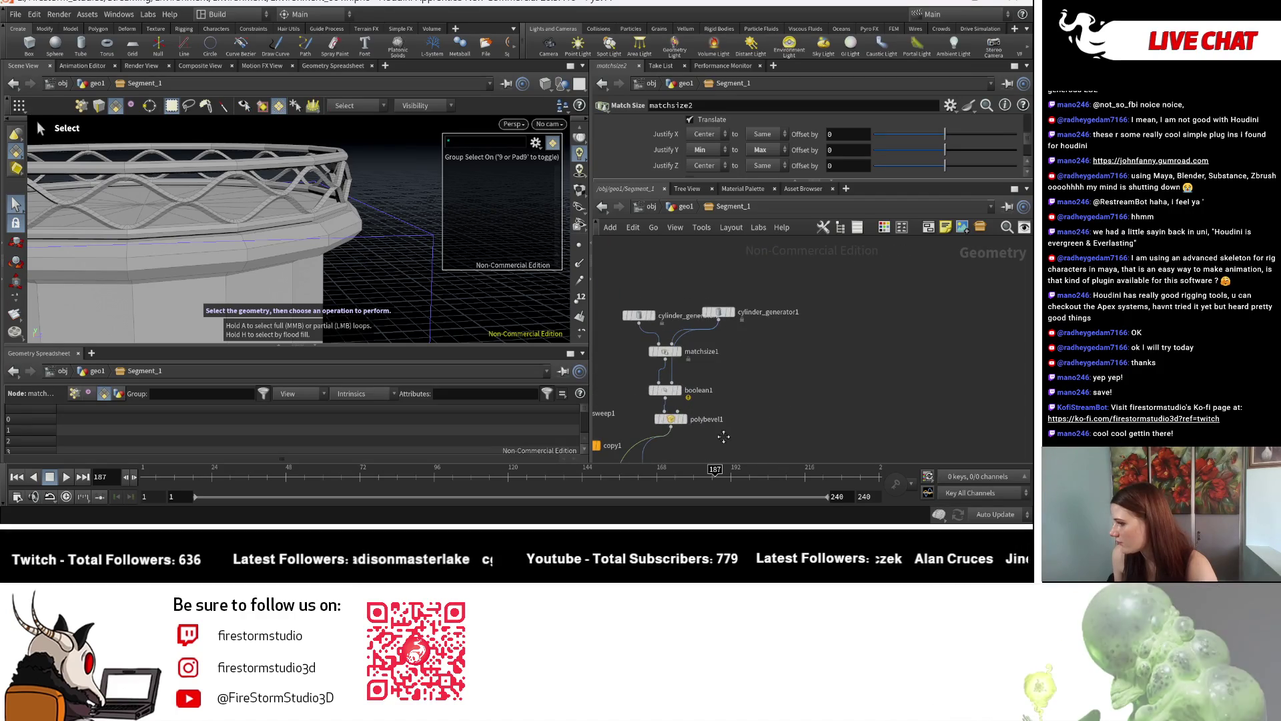
{"action": "middle_click_drag", "start_coordinate": [720, 434], "coordinate": [946, 358]}
{"action": "middle_click_drag", "start_coordinate": [811, 327], "coordinate": [855, 375]}
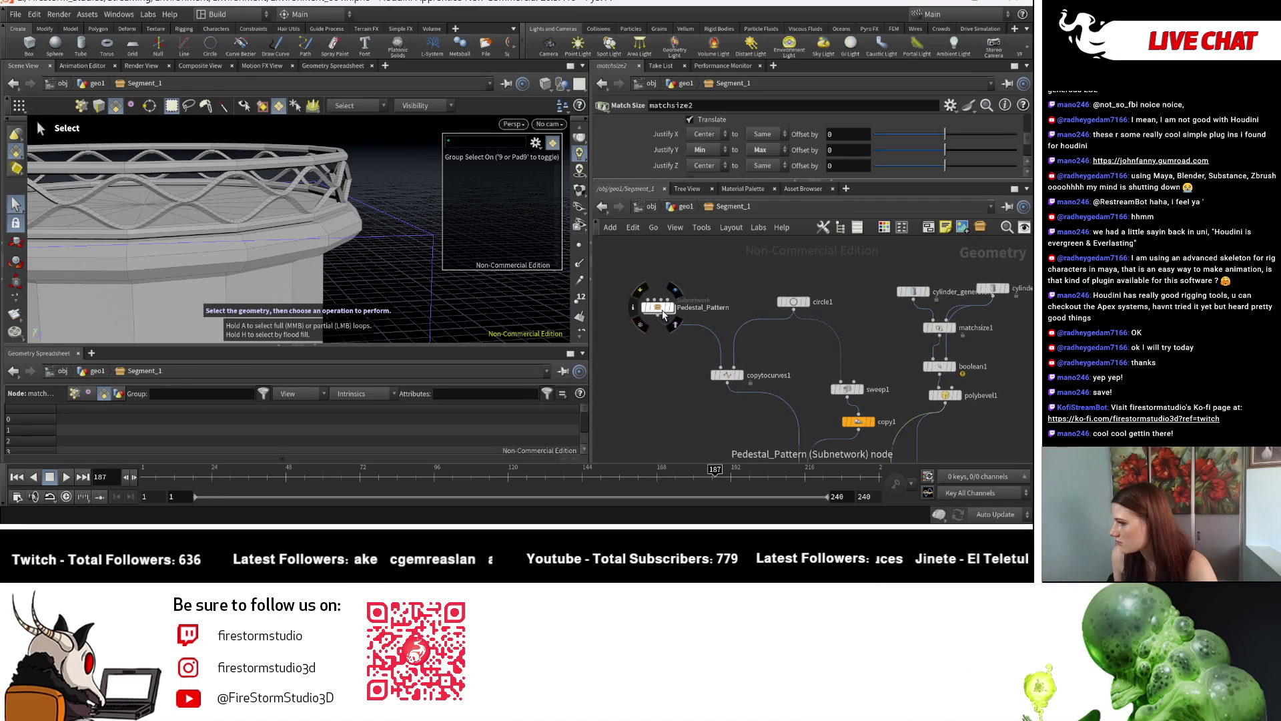
Go inside Pedestal_Pattern, frame its shape, and inspect the resample1 settings
{"action": "double_click", "coordinate": [662, 310]}
{"action": "key", "text": "Escape"}
{"action": "left_click_drag", "start_coordinate": [278, 303], "coordinate": [381, 266]}
{"action": "scroll", "coordinate": [791, 375], "scroll_direction": "down", "scroll_amount": 2}
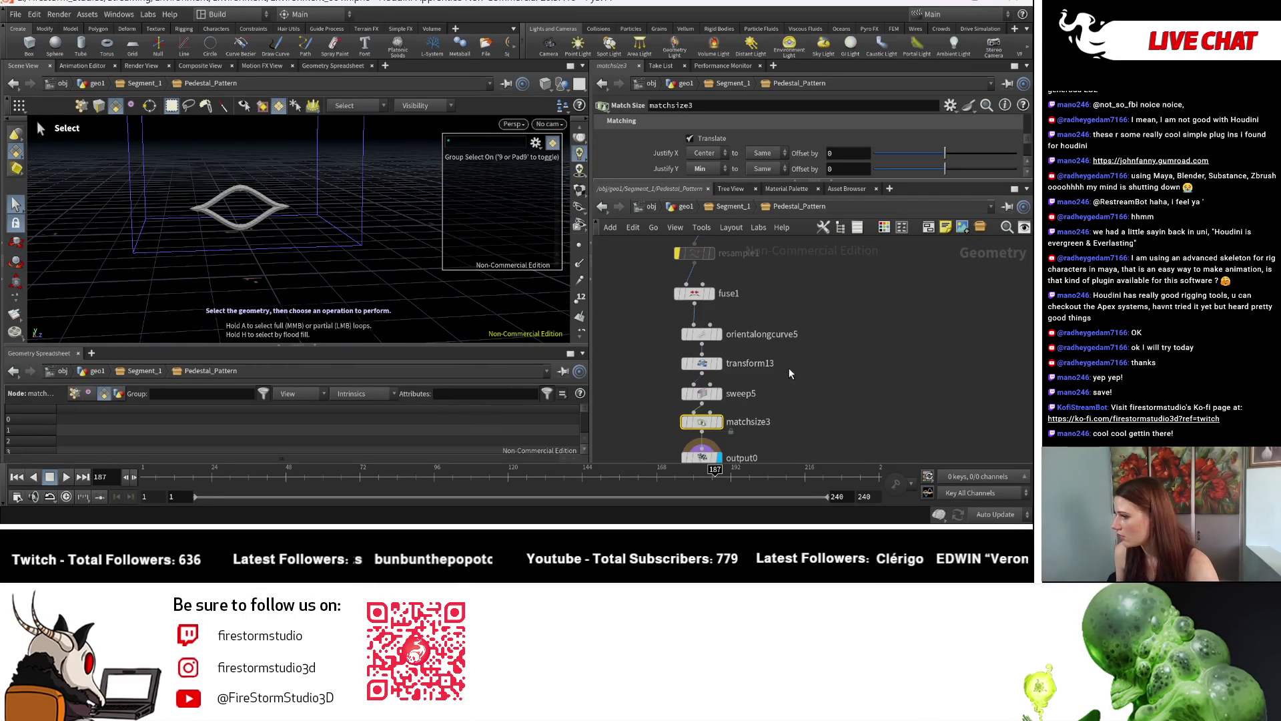
{"action": "middle_click_drag", "start_coordinate": [788, 323], "coordinate": [769, 378]}
{"action": "mouse_move", "coordinate": [710, 360]}
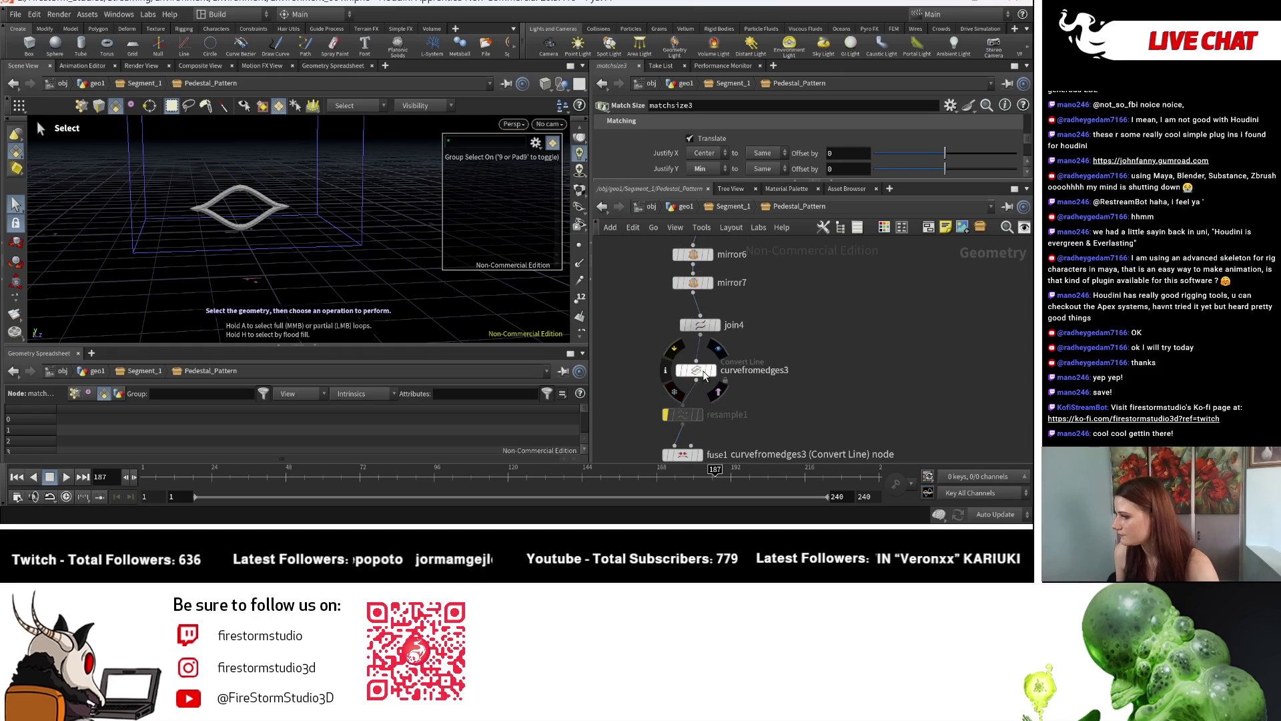
{"action": "scroll", "coordinate": [745, 323], "scroll_direction": "down", "scroll_amount": 2}
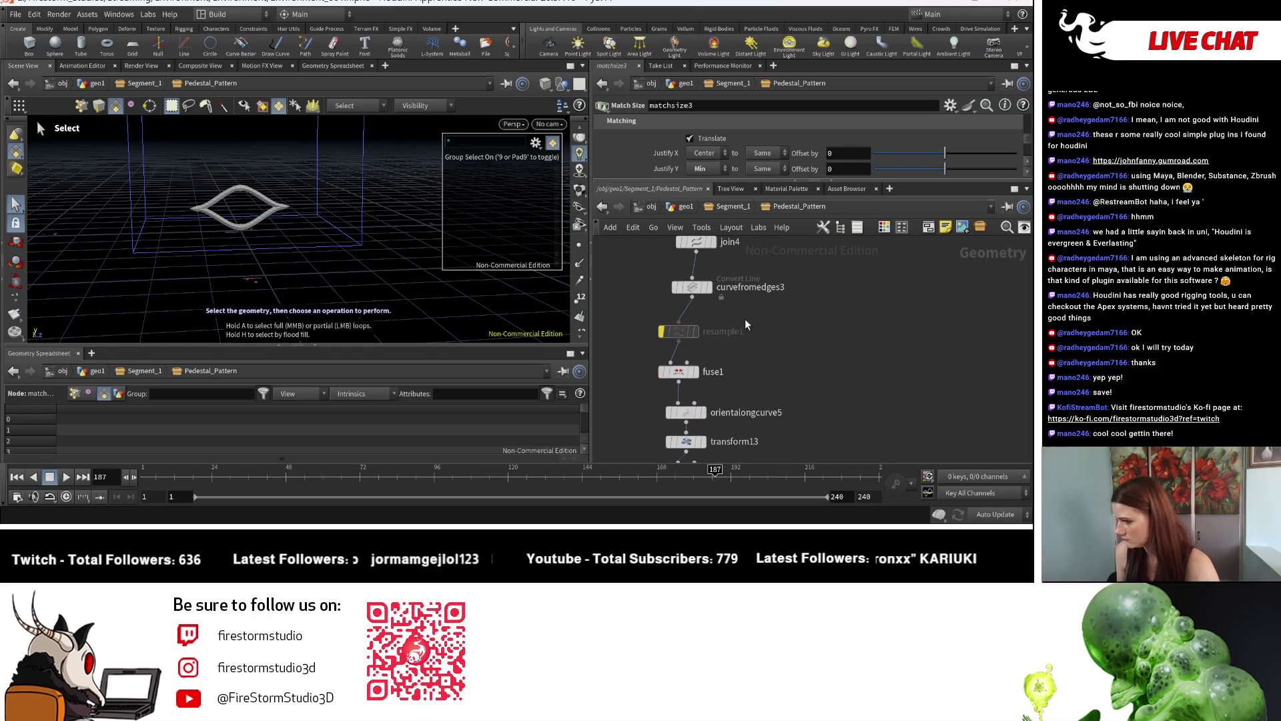
{"action": "left_click", "coordinate": [679, 336]}
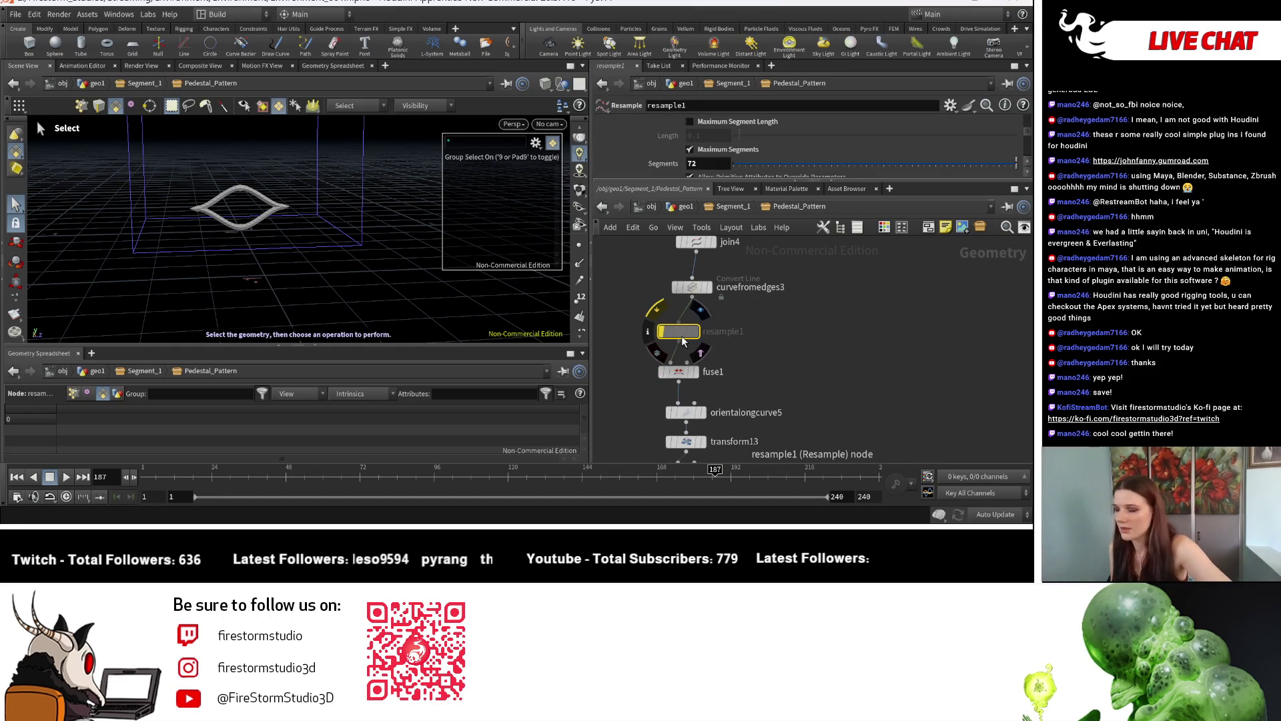
Cancel a stray pending connection and select attribvop1 to show its ramp settings
{"action": "mouse_move", "coordinate": [810, 398]}
{"action": "middle_mouse_down"}
{"action": "mouse_move", "coordinate": [838, 324]}
{"action": "mouse_move", "coordinate": [782, 304]}
{"action": "mouse_move", "coordinate": [710, 353]}
{"action": "middle_mouse_up"}
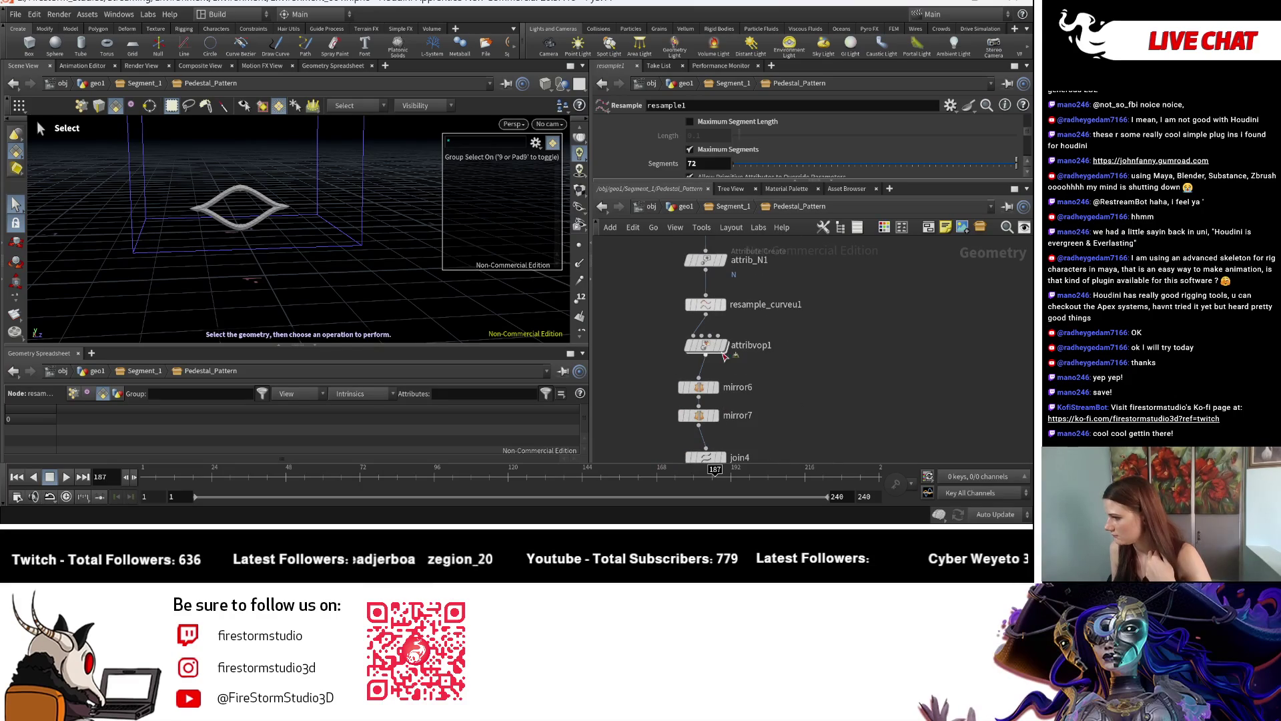
{"action": "left_click", "coordinate": [710, 355]}
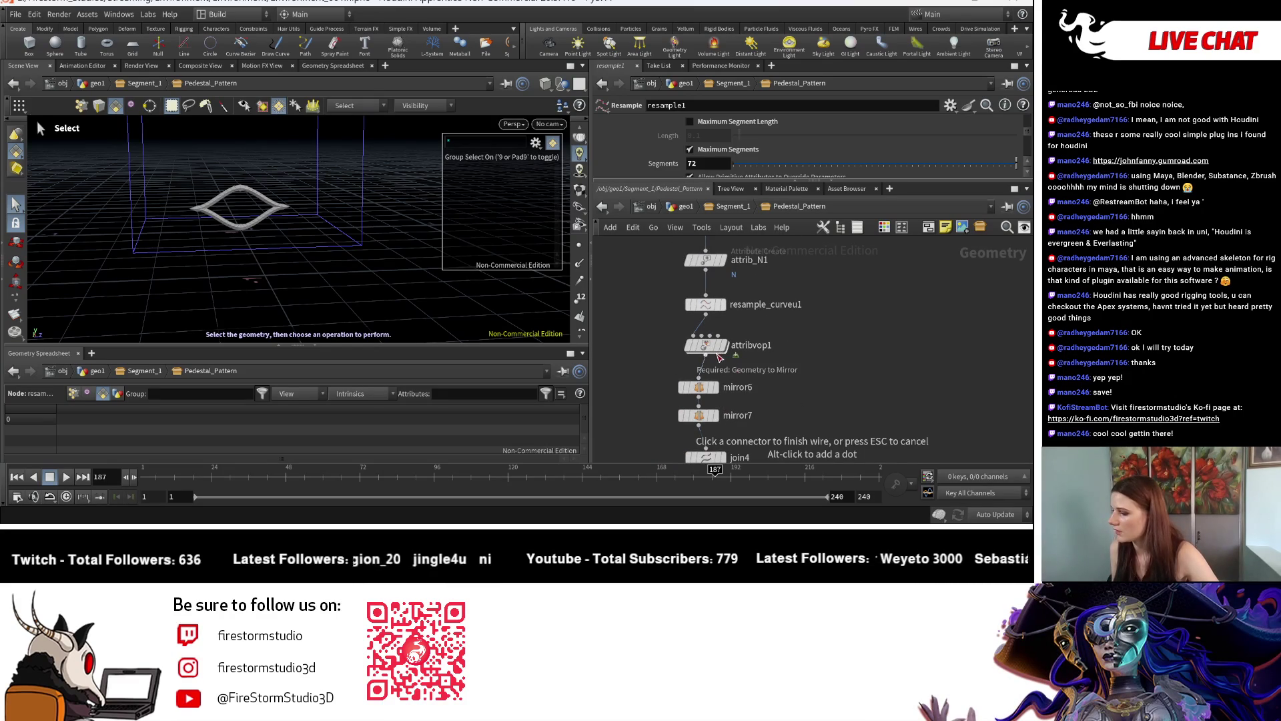
{"action": "key", "text": "Escape"}
{"action": "left_click", "coordinate": [711, 343]}
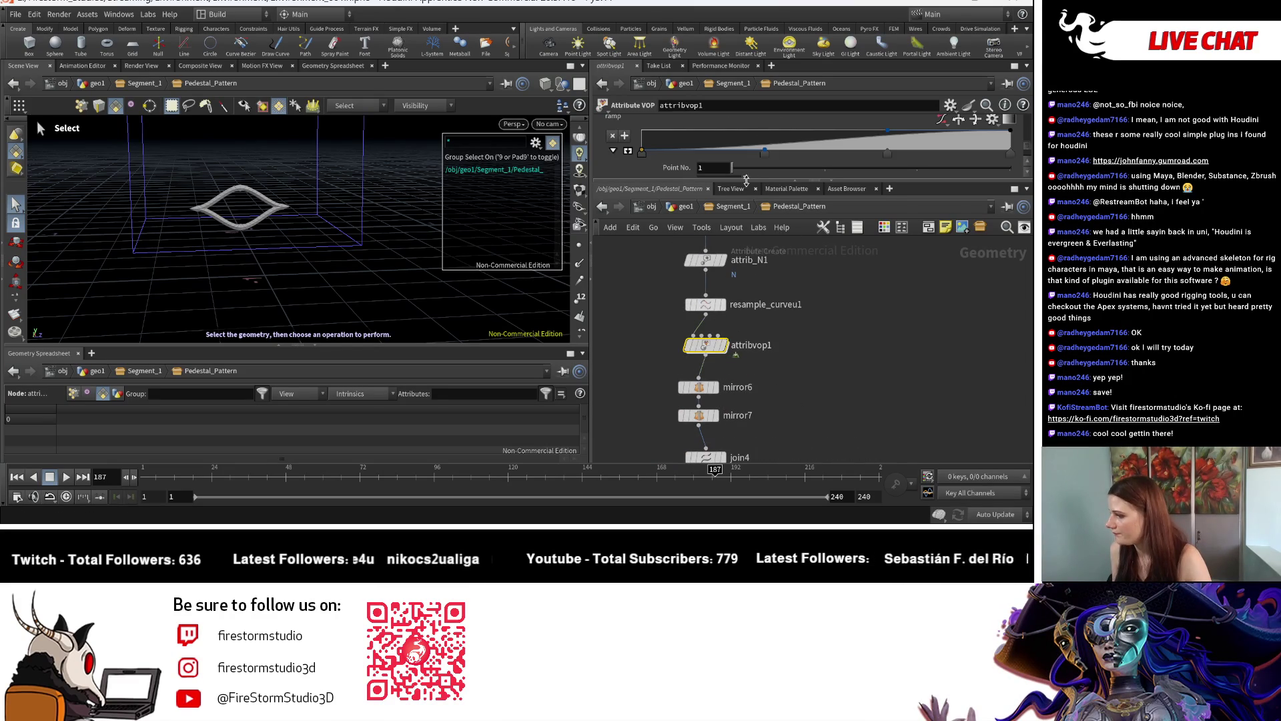
Add and drag attribvop1 ramp points so the curve peaks sharply near 0.72, creating pointed lobes
{"action": "left_click", "coordinate": [628, 151]}
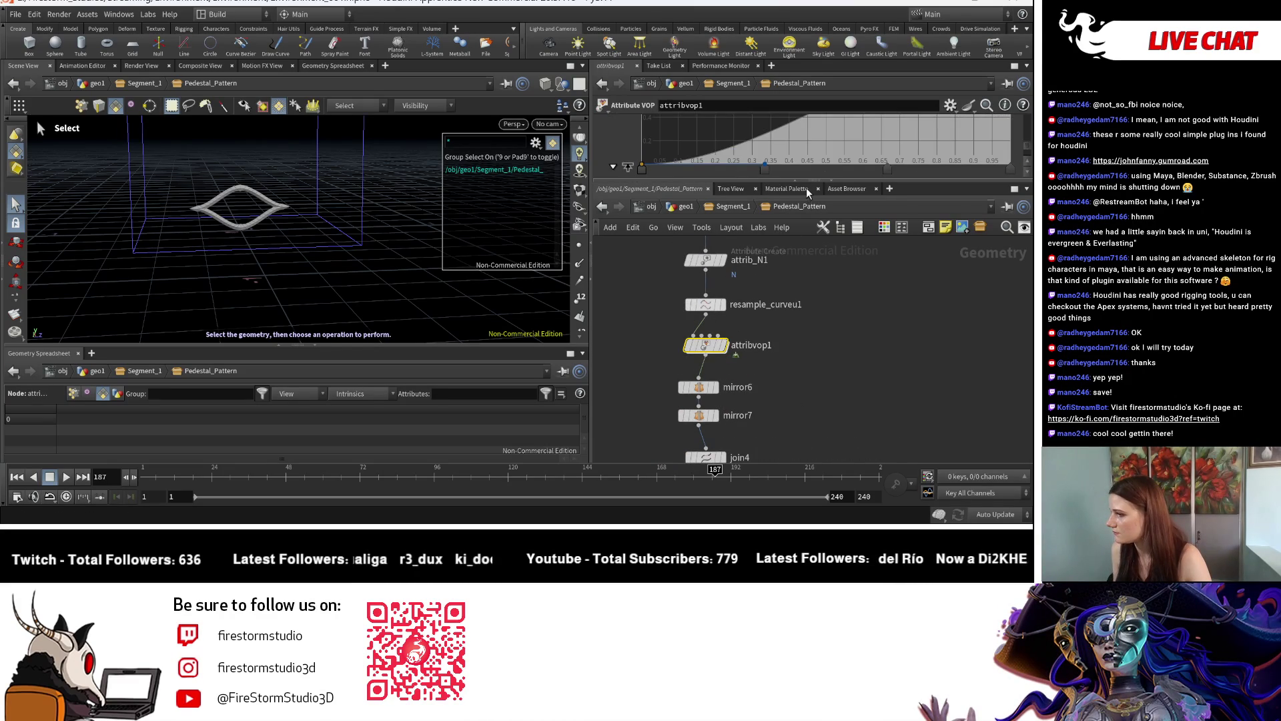
{"action": "left_click_drag", "start_coordinate": [805, 180], "coordinate": [804, 352]}
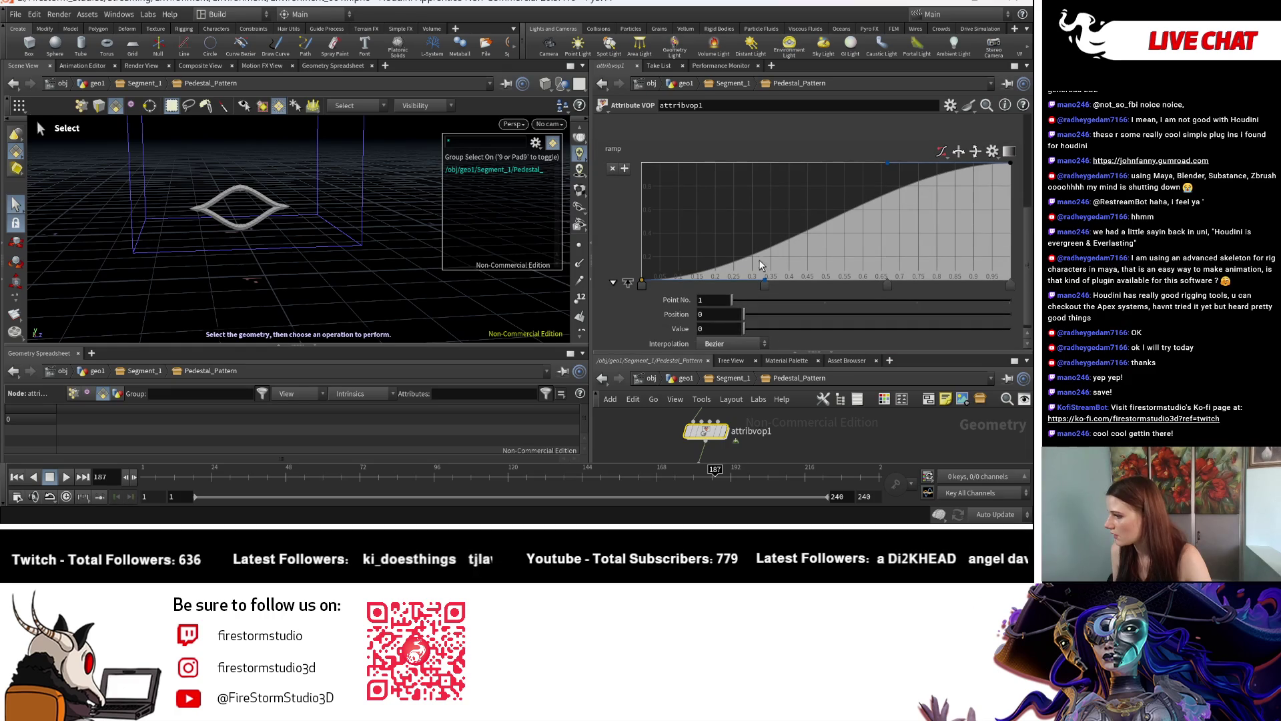
{"action": "mouse_move", "coordinate": [767, 280]}
{"action": "left_mouse_down"}
{"action": "mouse_move", "coordinate": [727, 267]}
{"action": "mouse_move", "coordinate": [723, 190]}
{"action": "mouse_move", "coordinate": [771, 243]}
{"action": "left_mouse_up"}
{"action": "left_click_drag", "start_coordinate": [851, 211], "coordinate": [825, 199]}
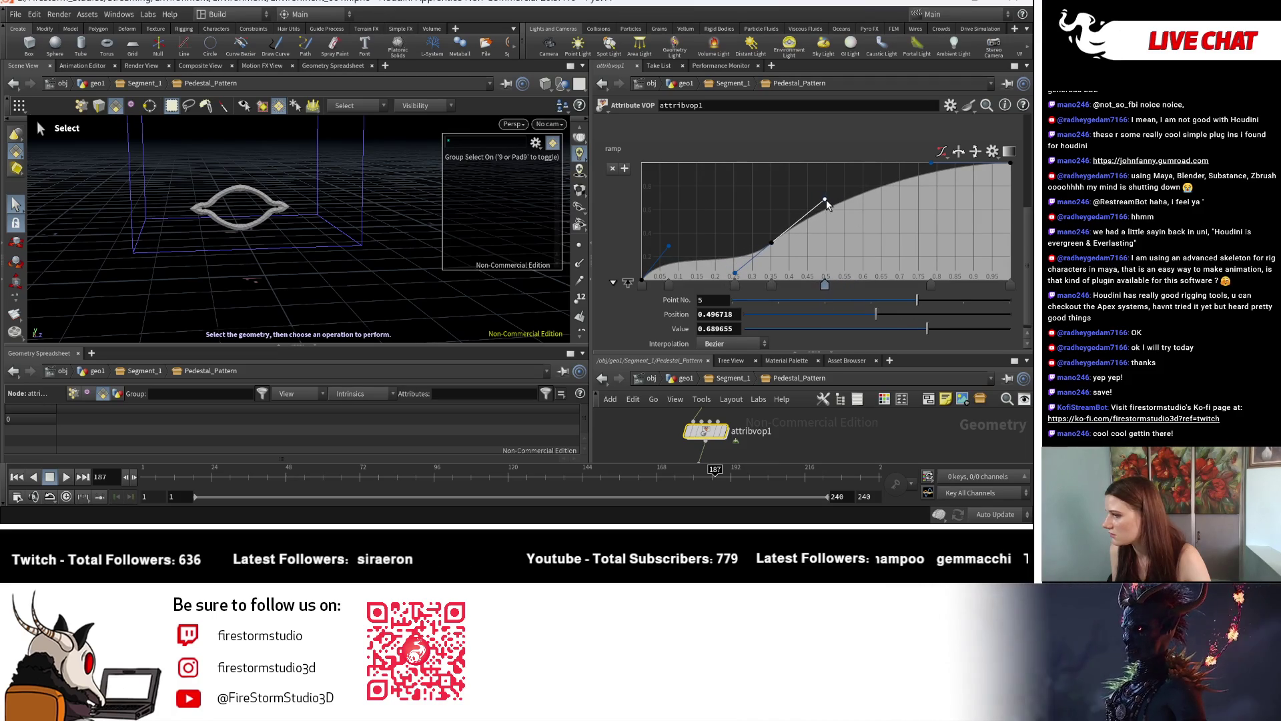
{"action": "mouse_move", "coordinate": [894, 175]}
{"action": "left_mouse_down"}
{"action": "mouse_move", "coordinate": [894, 234]}
{"action": "mouse_move", "coordinate": [842, 214]}
{"action": "mouse_move", "coordinate": [838, 195]}
{"action": "mouse_move", "coordinate": [838, 205]}
{"action": "left_mouse_up"}
{"action": "mouse_move", "coordinate": [924, 209]}
{"action": "left_mouse_down"}
{"action": "mouse_move", "coordinate": [929, 194]}
{"action": "mouse_move", "coordinate": [909, 174]}
{"action": "left_mouse_up"}
{"action": "key", "text": "Escape"}
{"action": "mouse_move", "coordinate": [287, 240]}
{"action": "left_mouse_down"}
{"action": "mouse_move", "coordinate": [300, 220]}
{"action": "mouse_move", "coordinate": [315, 250]}
{"action": "mouse_move", "coordinate": [281, 267]}
{"action": "left_mouse_up"}
{"action": "key", "text": "s"}
{"action": "scroll", "coordinate": [818, 456], "scroll_direction": "down", "scroll_amount": 3}
Set sweep5's width to 0.01 for a much thinner tube
{"action": "scroll", "coordinate": [747, 445], "scroll_direction": "up", "scroll_amount": 5}
{"action": "middle_click_drag", "start_coordinate": [778, 446], "coordinate": [767, 383]}
{"action": "middle_click_drag", "start_coordinate": [762, 452], "coordinate": [762, 464]}
{"action": "left_click", "coordinate": [716, 446]}
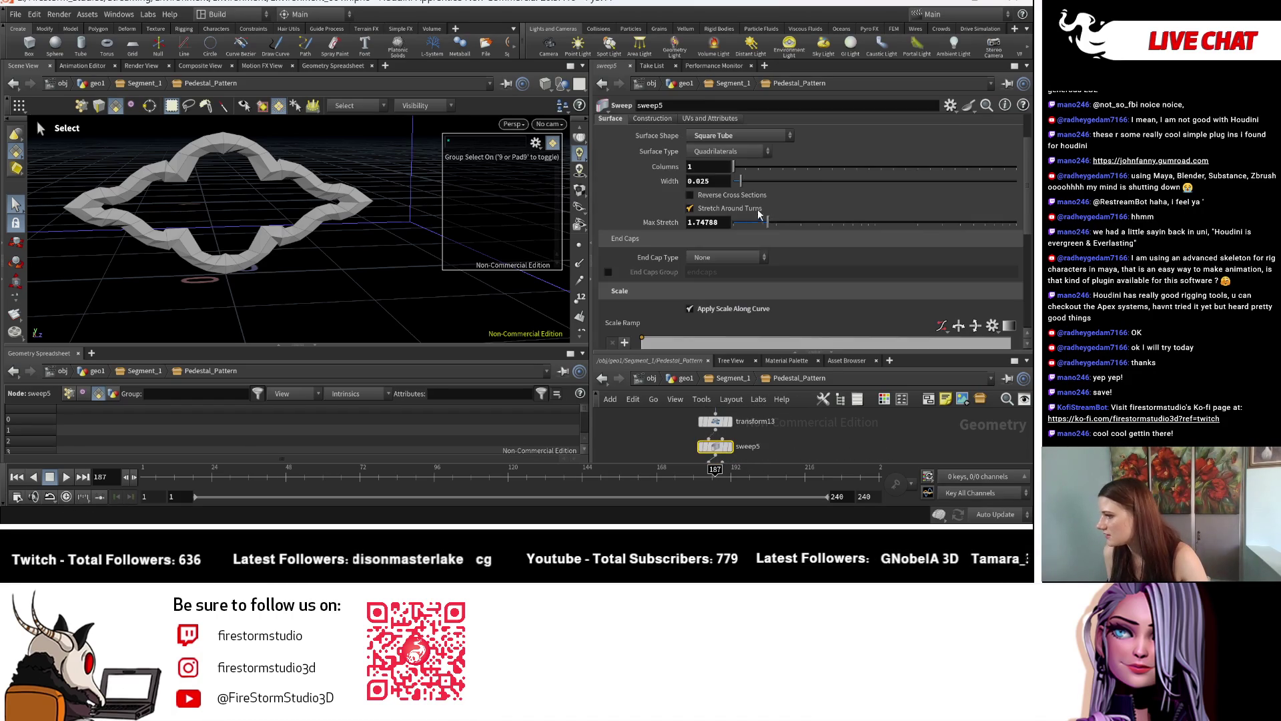
{"action": "left_click", "coordinate": [700, 181]}
{"action": "type", "text": "0"}
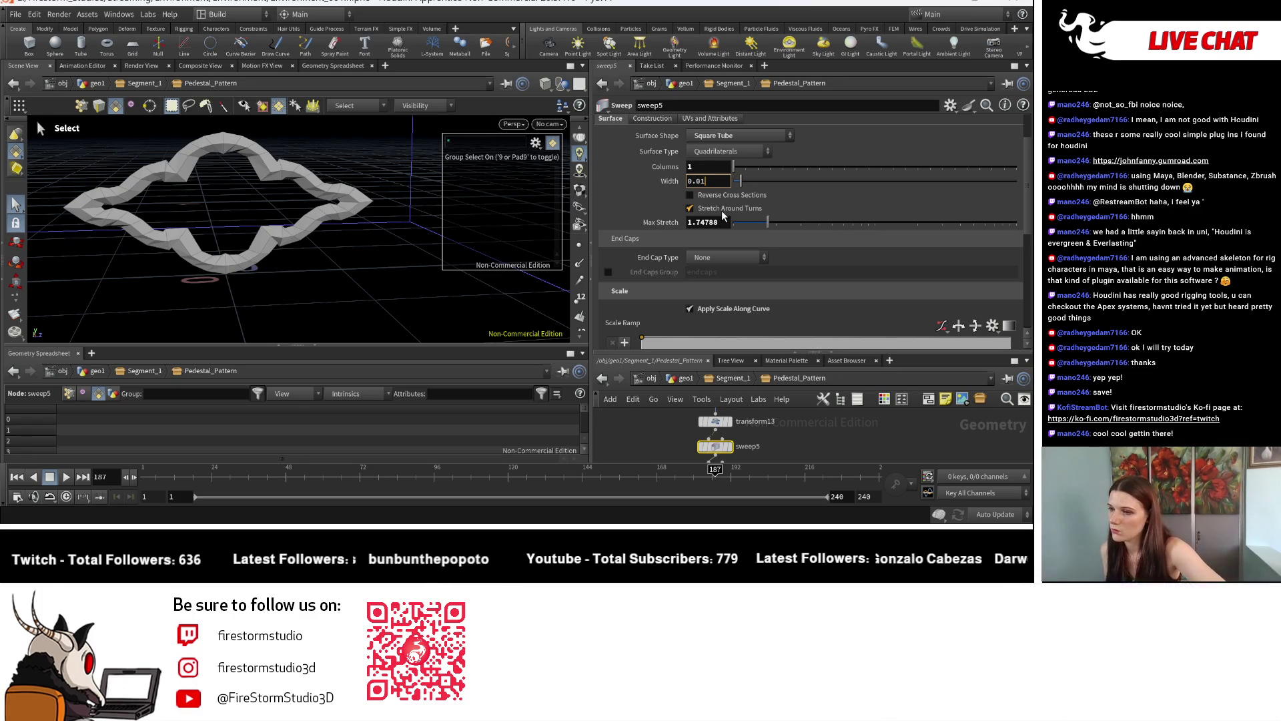
{"action": "type", "text": "1"}
{"action": "key", "text": "Return"}
Orbit to check the thinner sweep, then Alt-drag transform13 to create transform14
{"action": "key", "text": "Escape"}
{"action": "mouse_move", "coordinate": [312, 220]}
{"action": "left_mouse_down"}
{"action": "mouse_move", "coordinate": [258, 278]}
{"action": "mouse_move", "coordinate": [307, 293]}
{"action": "mouse_move", "coordinate": [169, 214]}
{"action": "mouse_move", "coordinate": [352, 266]}
{"action": "mouse_move", "coordinate": [203, 180]}
{"action": "mouse_move", "coordinate": [529, 310]}
{"action": "left_mouse_up"}
{"action": "key", "text": "s"}
{"action": "scroll", "coordinate": [844, 435], "scroll_direction": "down", "scroll_amount": 2}
{"action": "left_click_drag", "start_coordinate": [753, 434], "coordinate": [772, 440]}
{"action": "scroll", "coordinate": [767, 440], "scroll_direction": "up", "scroll_amount": 3}
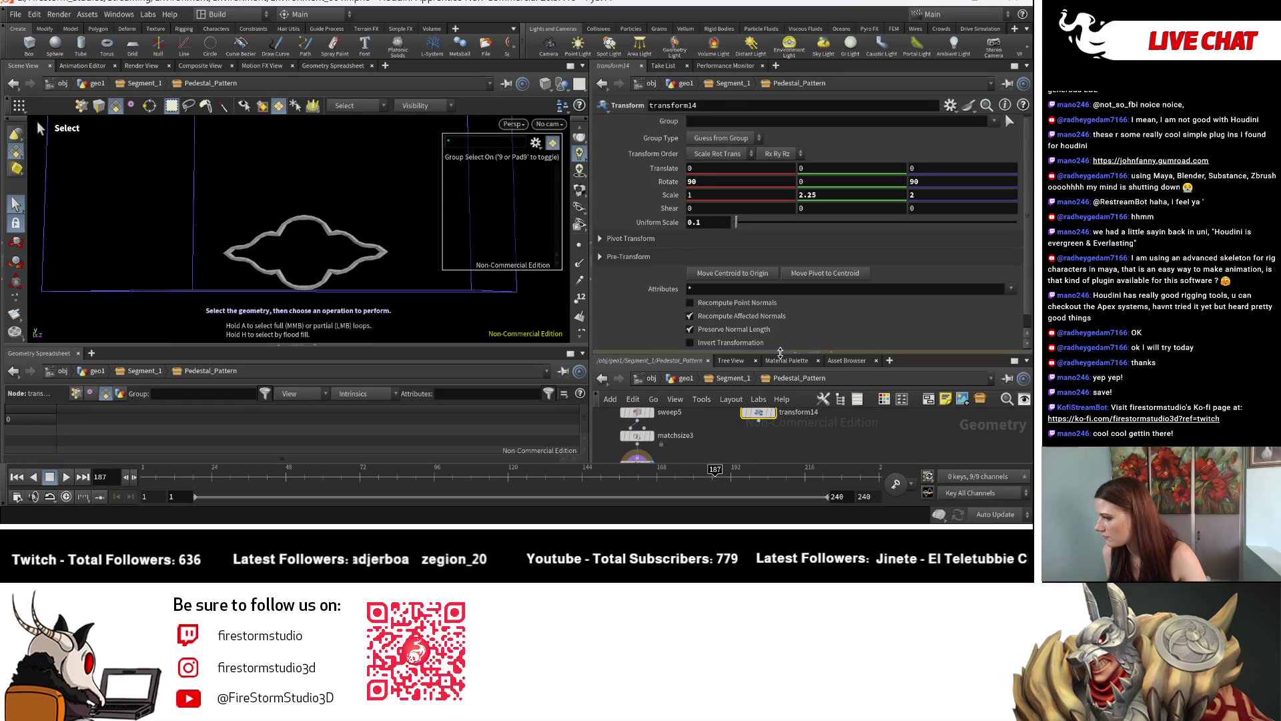
Make room in the network and set transform14's display flag to show its result
{"action": "left_click_drag", "start_coordinate": [781, 352], "coordinate": [780, 243]}
{"action": "left_click_drag", "start_coordinate": [661, 426], "coordinate": [630, 454]}
{"action": "left_click", "coordinate": [758, 358]}
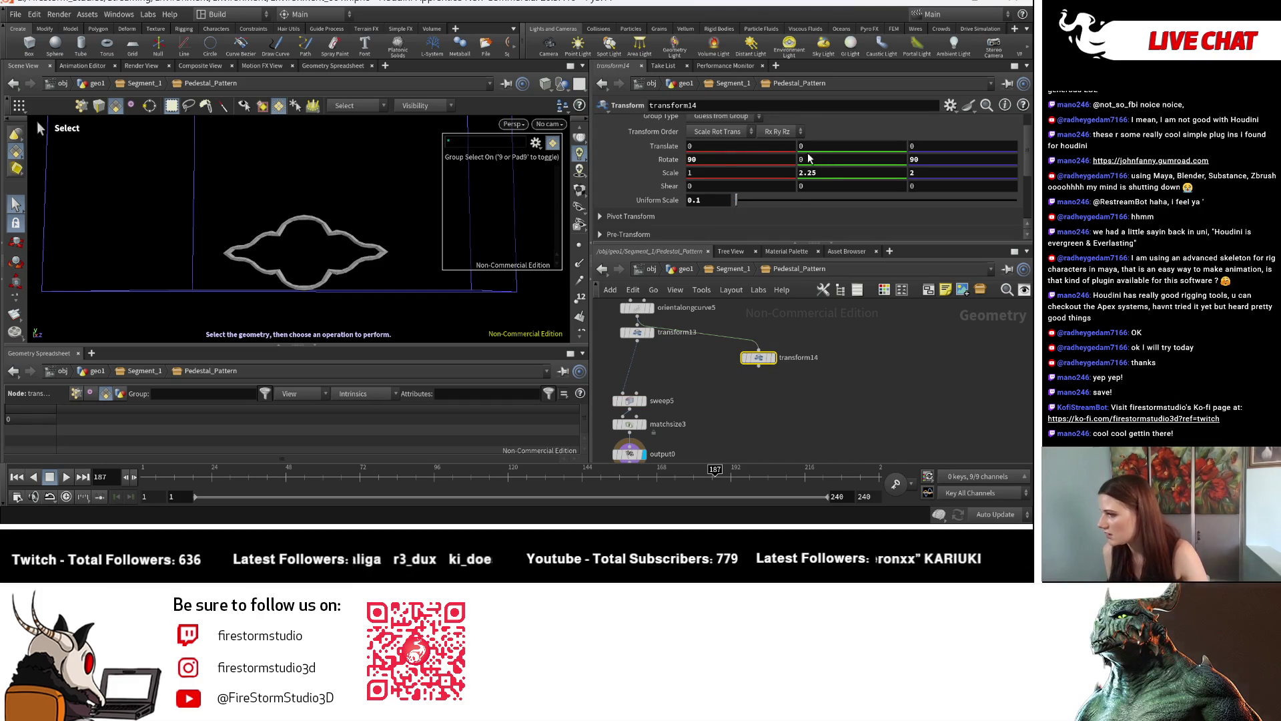
{"action": "key", "text": "Tab"}
{"action": "key", "text": "Tab"}
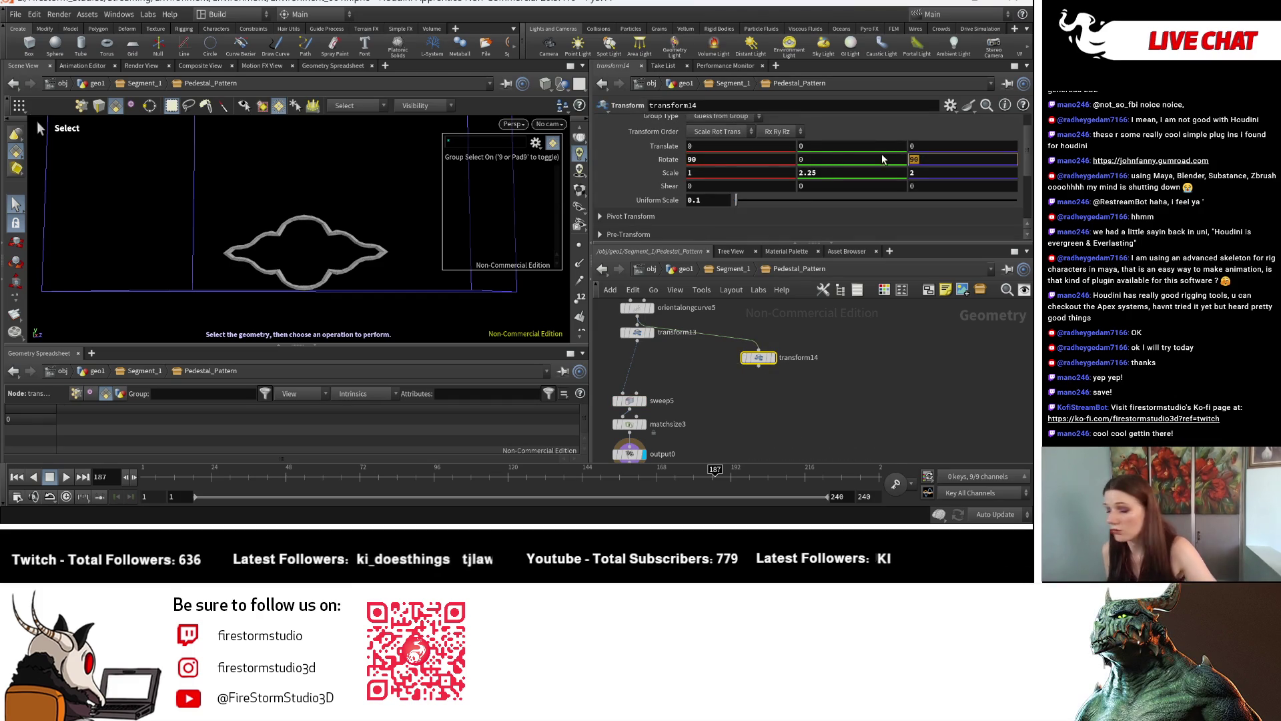
{"action": "key", "text": "Return"}
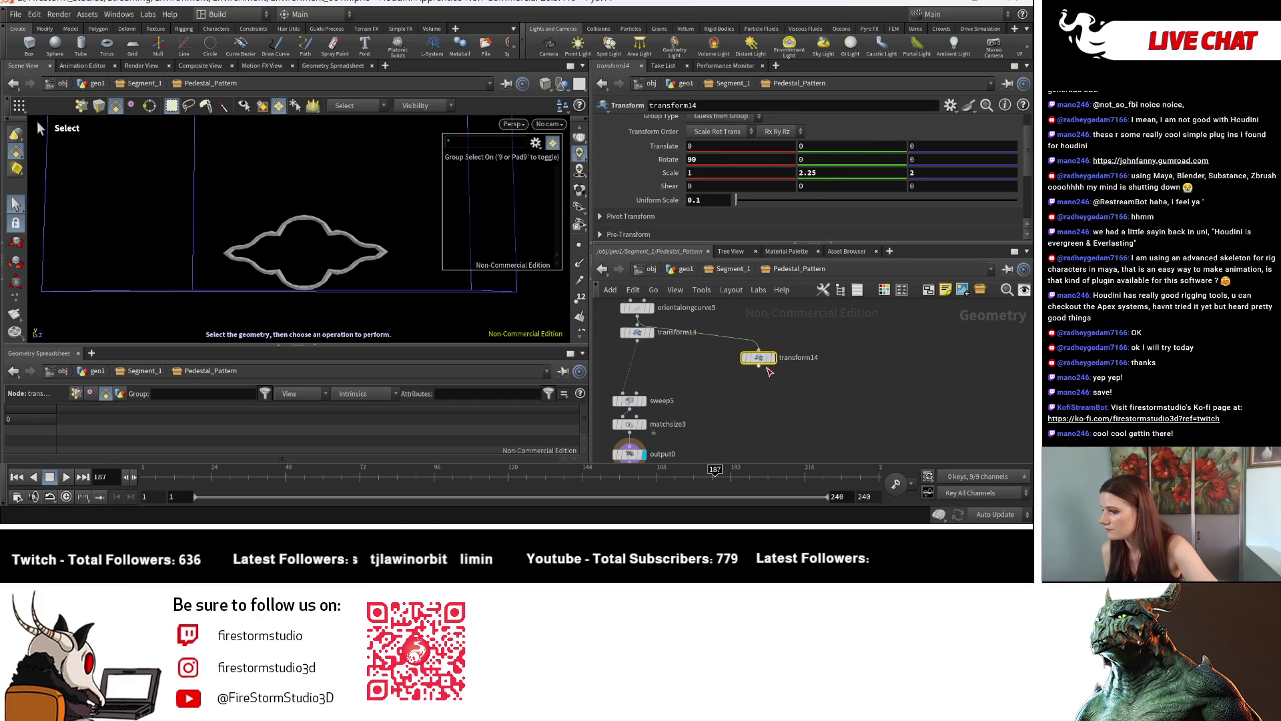
{"action": "left_click", "coordinate": [770, 359]}
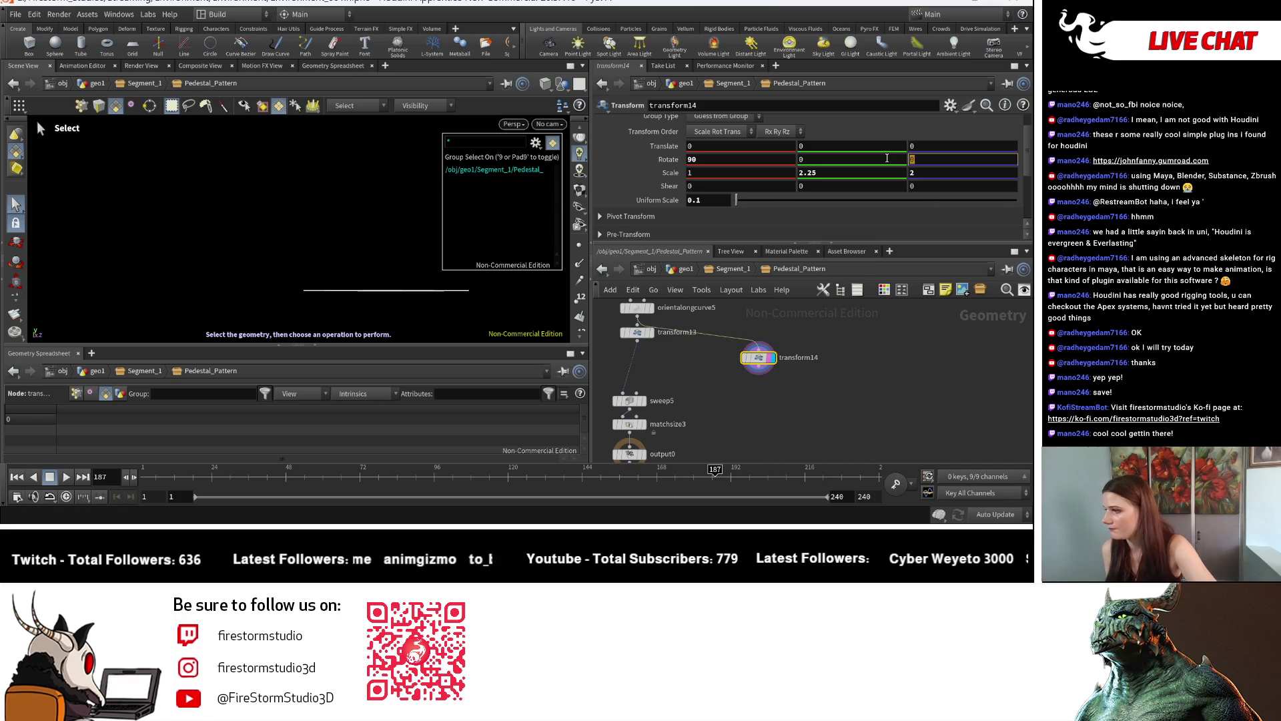
{"action": "type", "text": "90"}
Try an X rotation of 0 on transform14, then undo it to keep 90, 0, 90
{"action": "key", "text": "Return"}
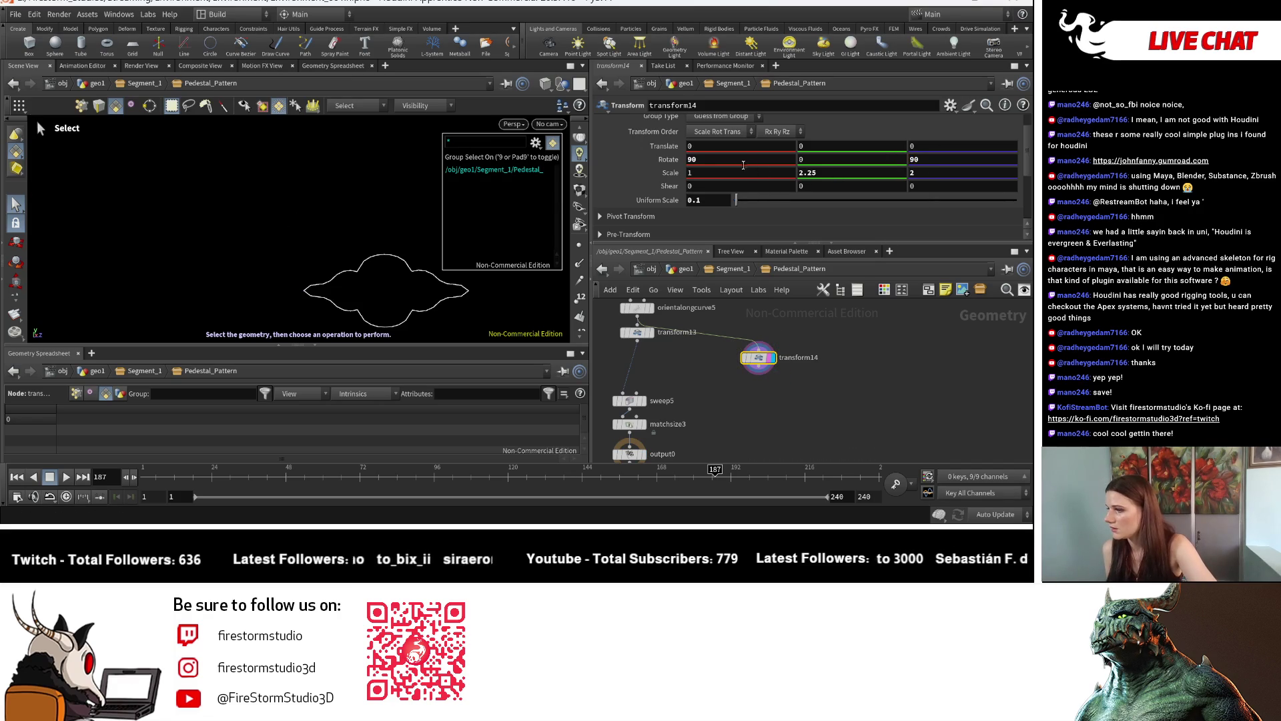
{"action": "left_click", "coordinate": [745, 164]}
{"action": "type", "text": "0"}
{"action": "key", "text": "Return"}
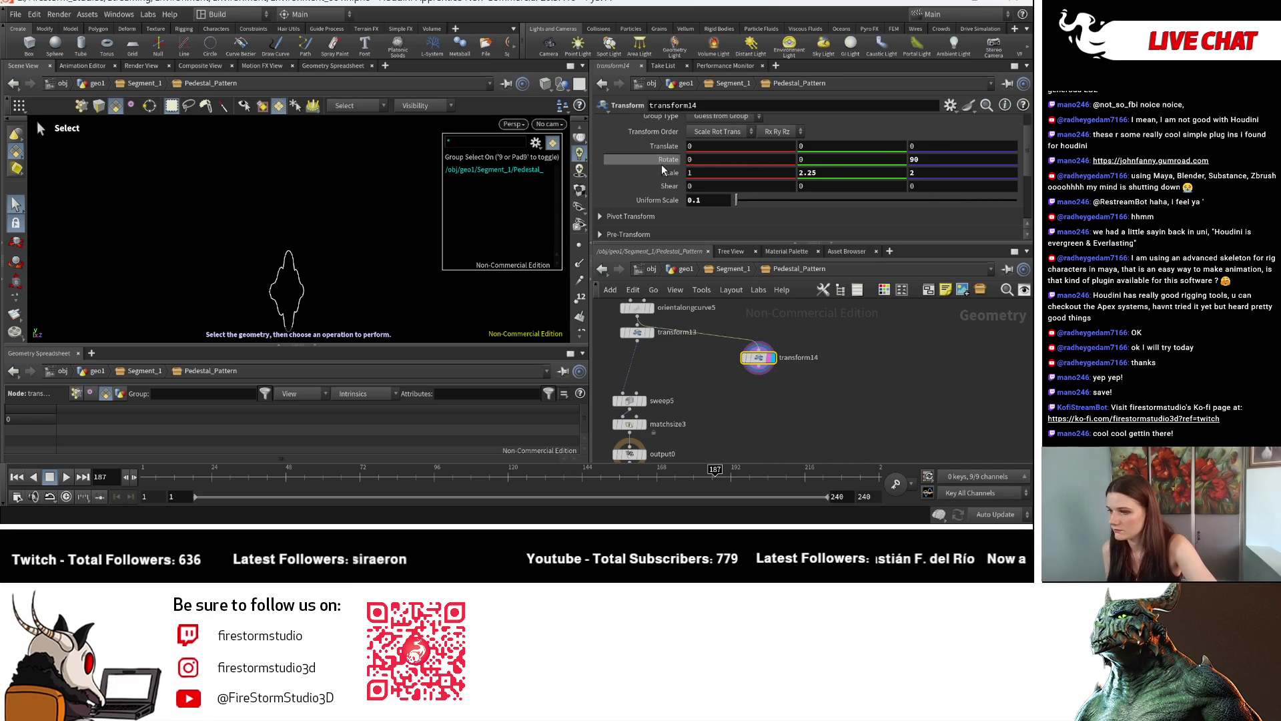
{"action": "key", "text": "ctrl+z"}
{"action": "mouse_move", "coordinate": [331, 277]}
{"action": "left_mouse_down", "text": "alt"}
{"action": "mouse_move", "coordinate": [265, 232]}
{"action": "mouse_move", "coordinate": [256, 264]}
{"action": "left_mouse_up", "text": "alt"}
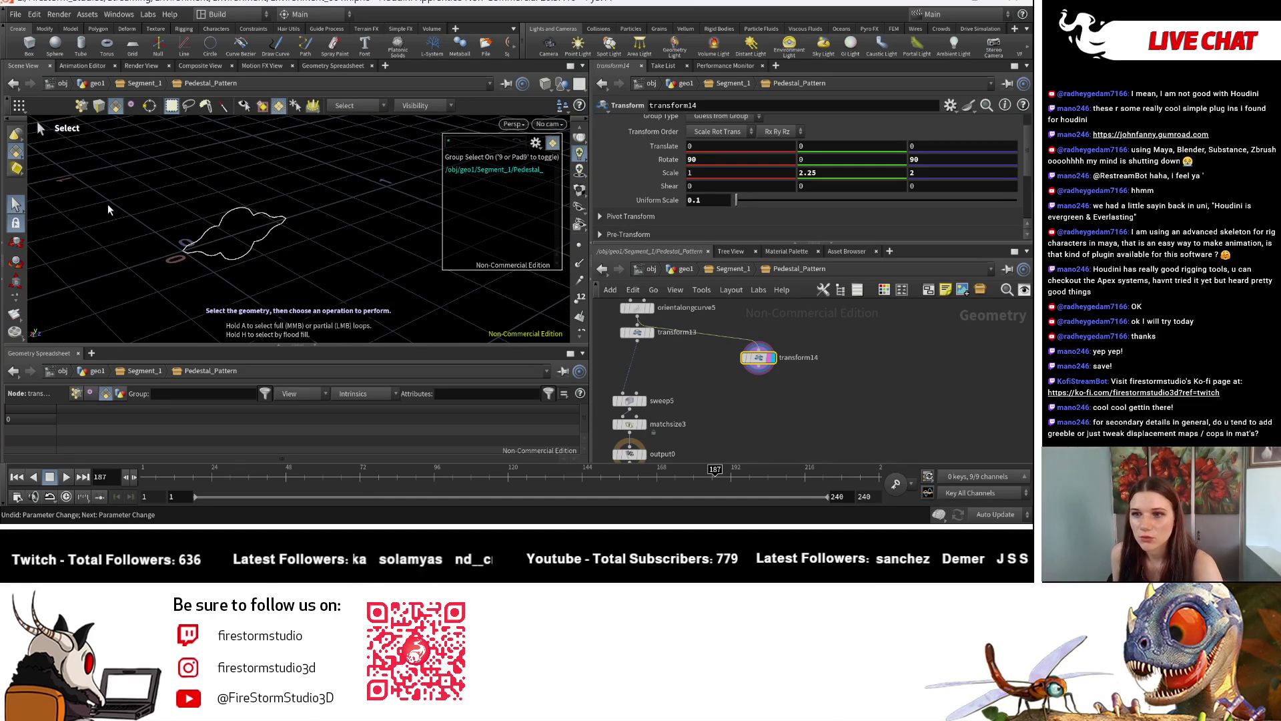
Orbit the viewport to view the flat, lobed outline curve above the grid
{"action": "key", "text": "Escape"}
{"action": "mouse_move", "coordinate": [127, 224]}
{"action": "left_mouse_down"}
{"action": "mouse_move", "coordinate": [360, 220]}
{"action": "mouse_move", "coordinate": [167, 205]}
{"action": "mouse_move", "coordinate": [334, 186]}
{"action": "left_mouse_up"}
{"action": "mouse_move", "coordinate": [231, 201]}
{"action": "left_mouse_down"}
{"action": "mouse_move", "coordinate": [213, 200]}
{"action": "mouse_move", "coordinate": [250, 199]}
{"action": "left_mouse_up"}
{"action": "mouse_move", "coordinate": [250, 199]}
{"action": "middle_mouse_down"}
{"action": "mouse_move", "coordinate": [83, 113]}
{"action": "mouse_move", "coordinate": [96, 128]}
{"action": "middle_mouse_up"}
{"action": "key", "text": "s"}
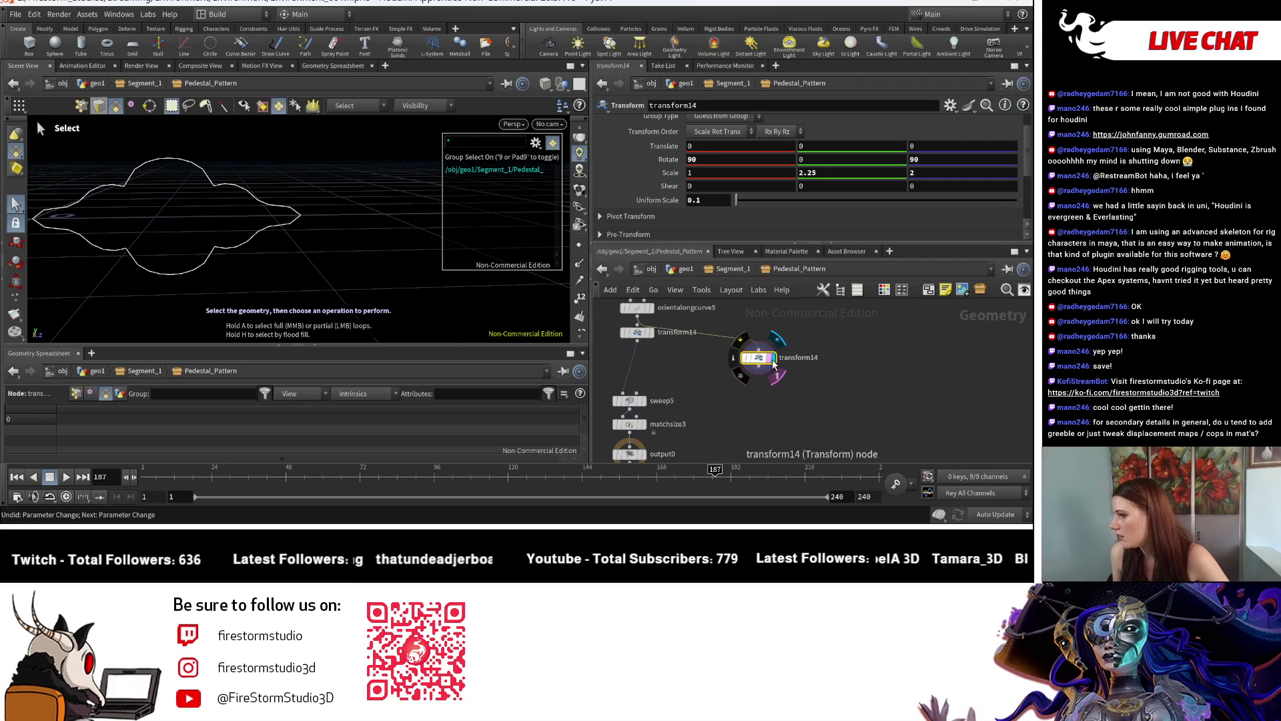
Set transform14's Y rotation to 90 and orbit around the now-vertical curve
{"action": "left_click", "coordinate": [804, 158]}
{"action": "type", "text": "90"}
{"action": "key", "text": "Return"}
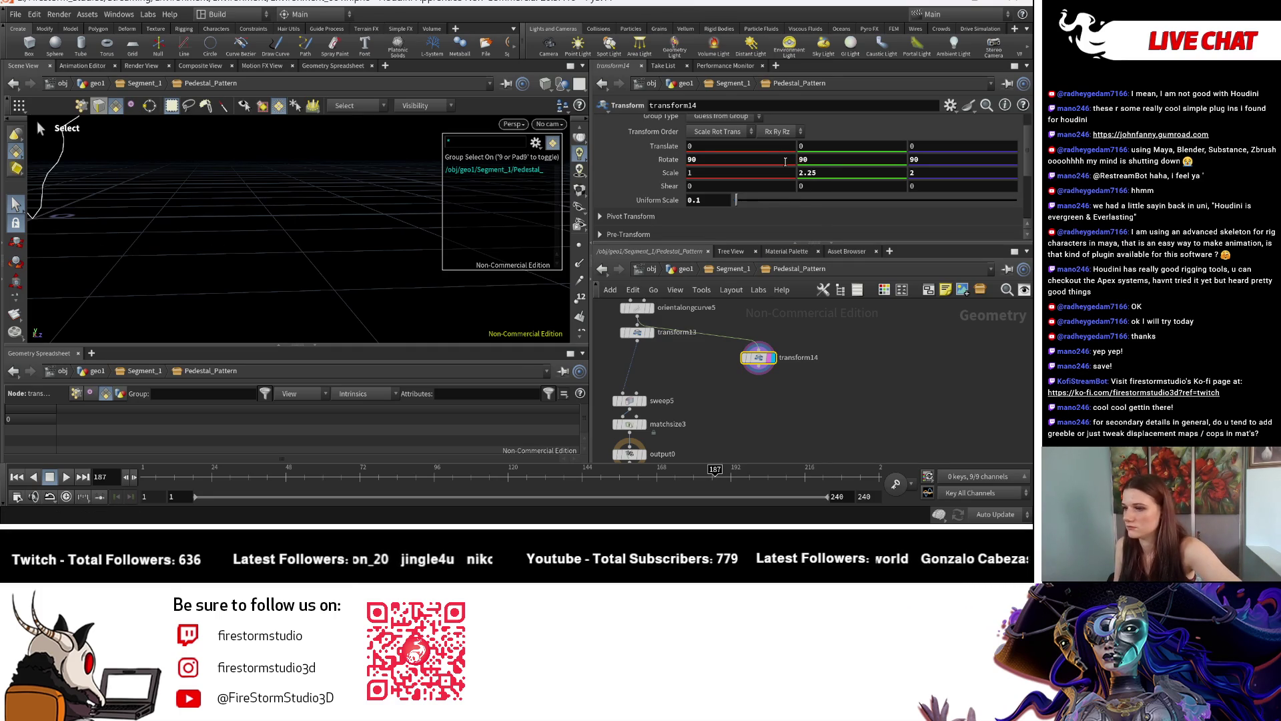
{"action": "key", "text": "Escape"}
{"action": "left_click_drag", "start_coordinate": [70, 265], "coordinate": [254, 285]}
{"action": "key", "text": "Escape"}
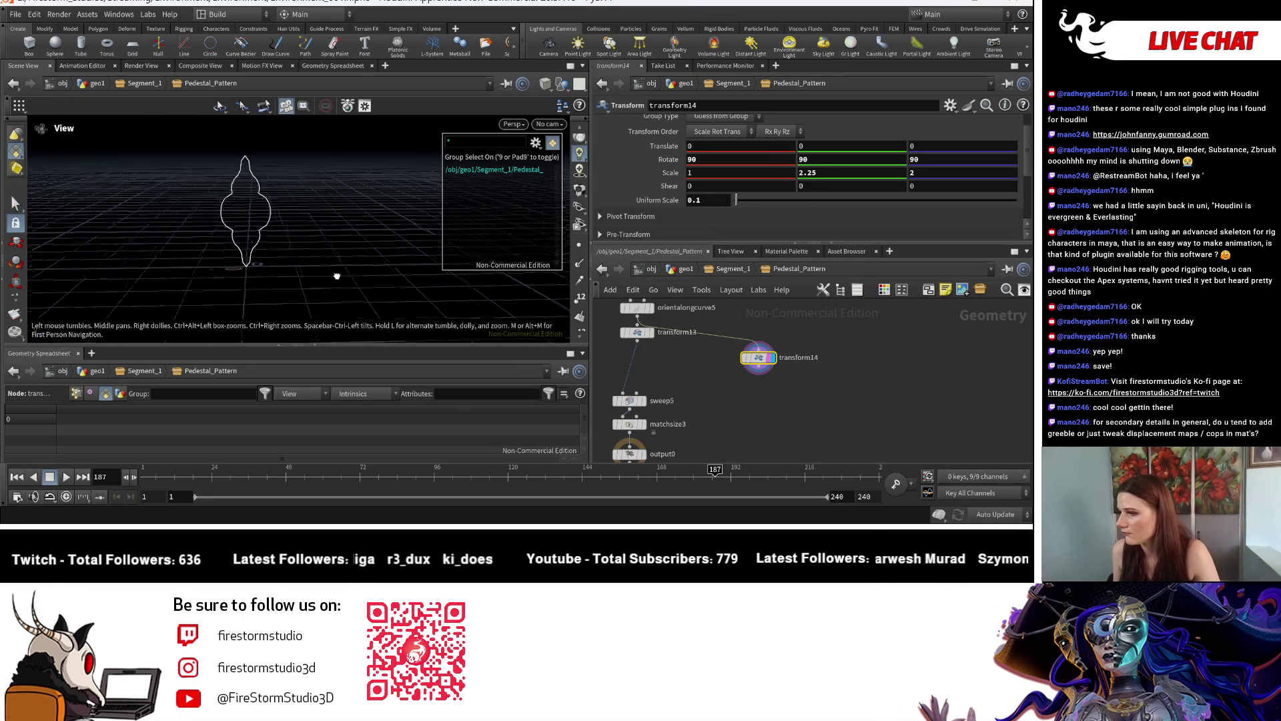
{"action": "scroll", "coordinate": [740, 407], "scroll_direction": "down", "scroll_amount": 2}
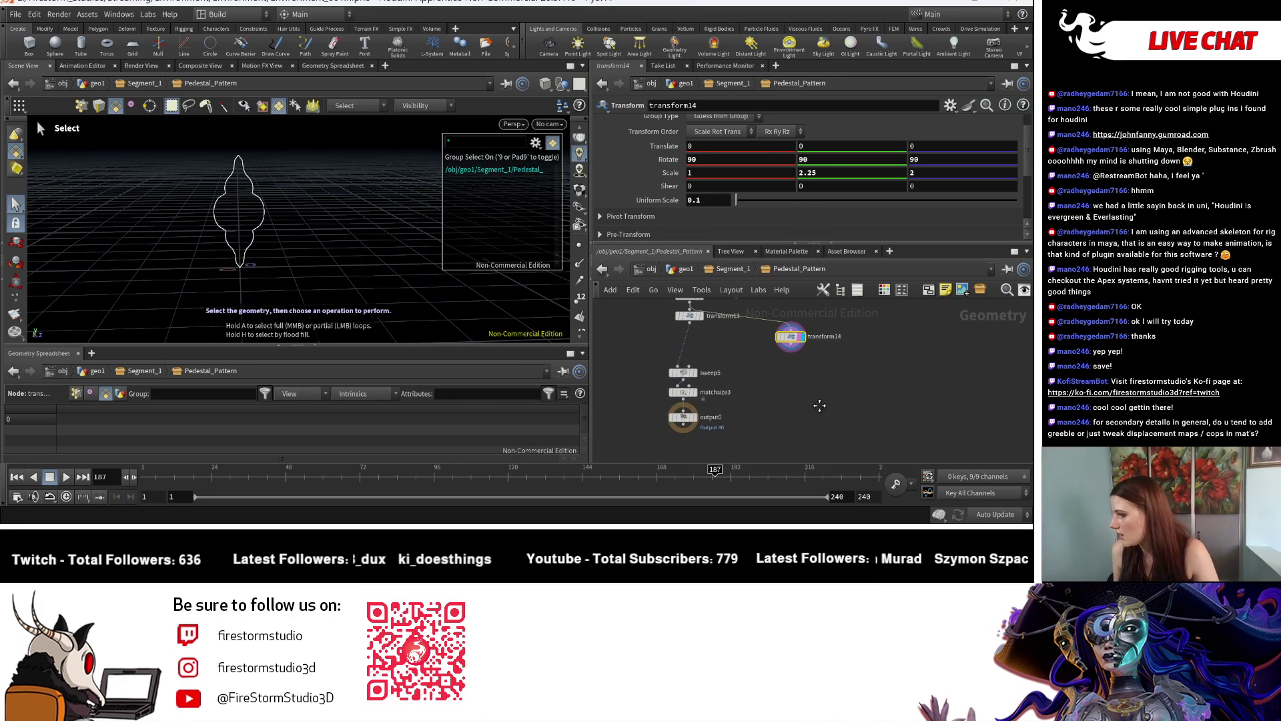
Add a Sweep node, sweep6, and wire transform14 into its input
{"action": "left_click", "coordinate": [759, 378]}
{"action": "key", "text": "Tab"}
{"action": "type", "text": "sweep"}
{"action": "key", "text": "Return"}
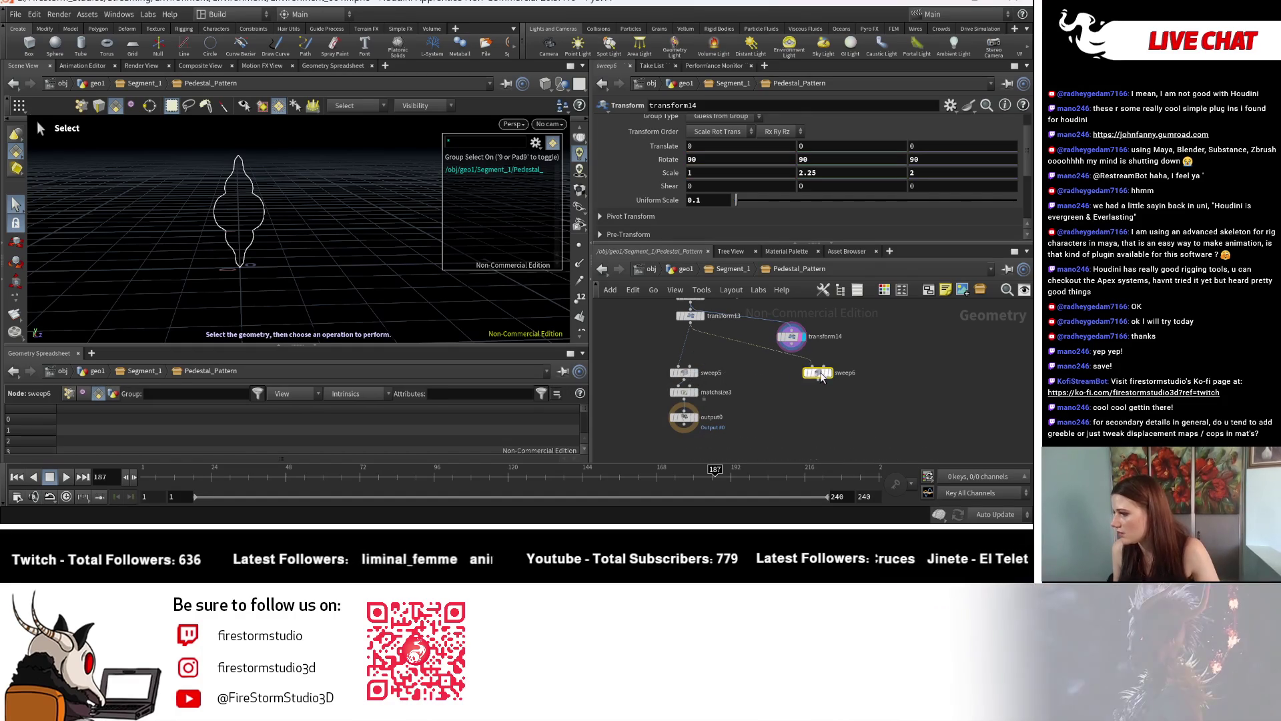
{"action": "left_click", "coordinate": [822, 373]}
{"action": "left_click", "coordinate": [812, 367]}
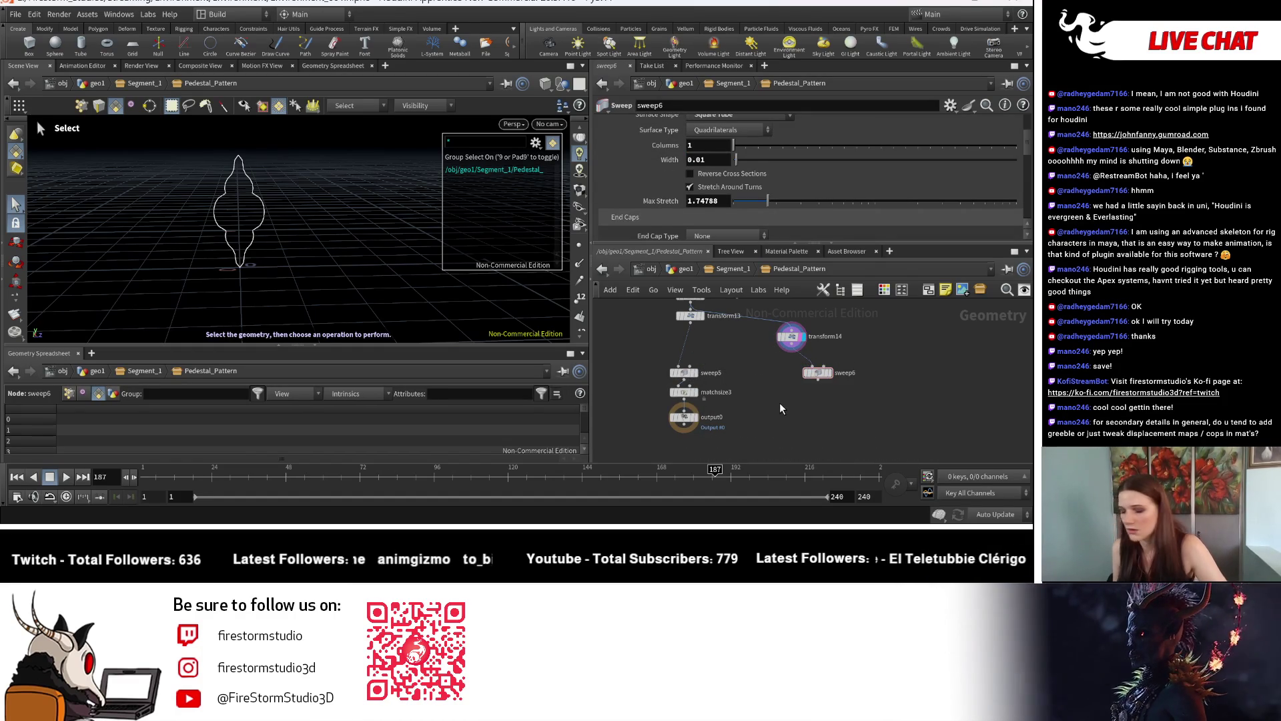
Frame the node network and select transform14 to show its settings
{"action": "scroll", "coordinate": [771, 393], "scroll_direction": "down", "scroll_amount": 4}
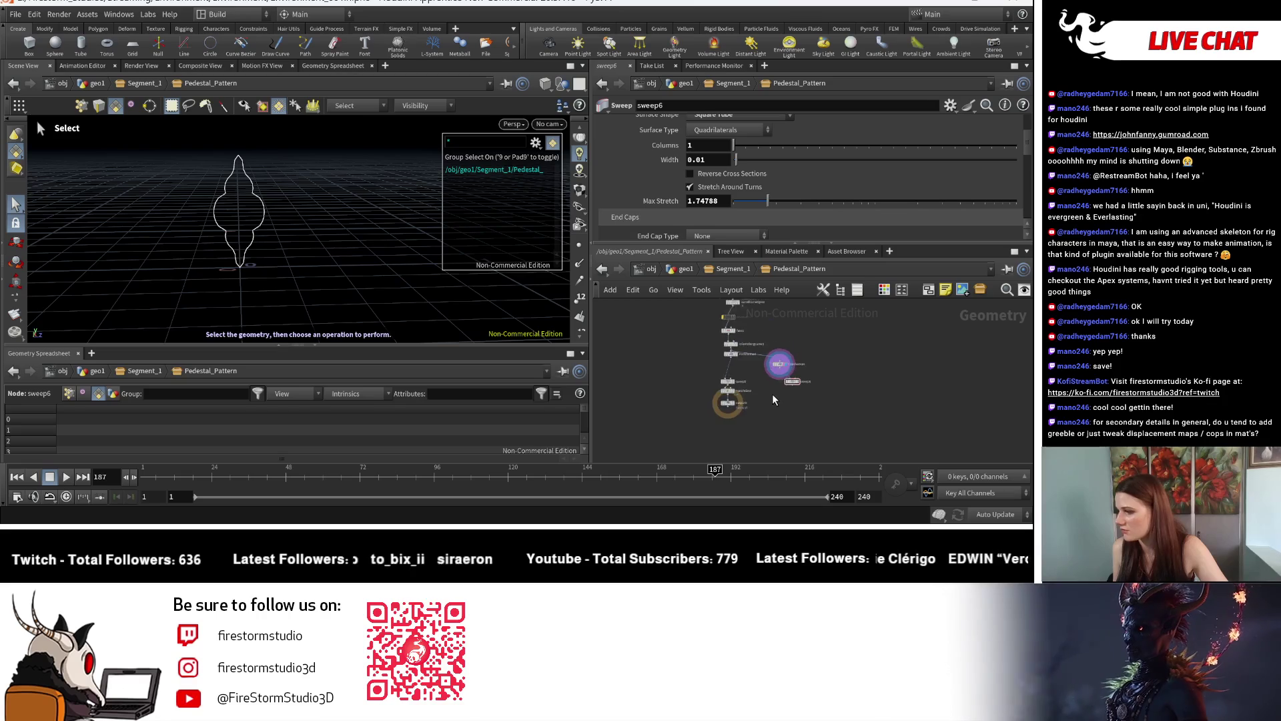
{"action": "scroll", "coordinate": [774, 399], "scroll_direction": "up", "scroll_amount": 5}
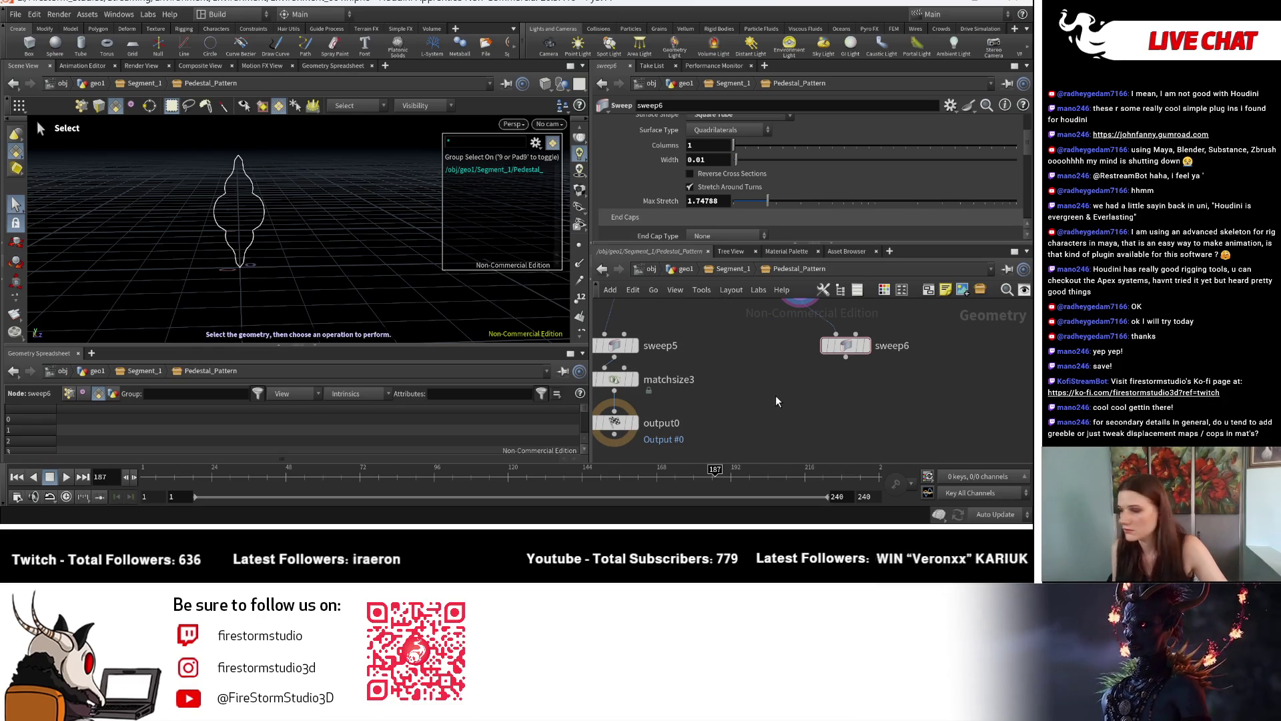
{"action": "scroll", "coordinate": [775, 395], "scroll_direction": "down", "scroll_amount": 3}
{"action": "scroll", "coordinate": [719, 394], "scroll_direction": "up", "scroll_amount": 2}
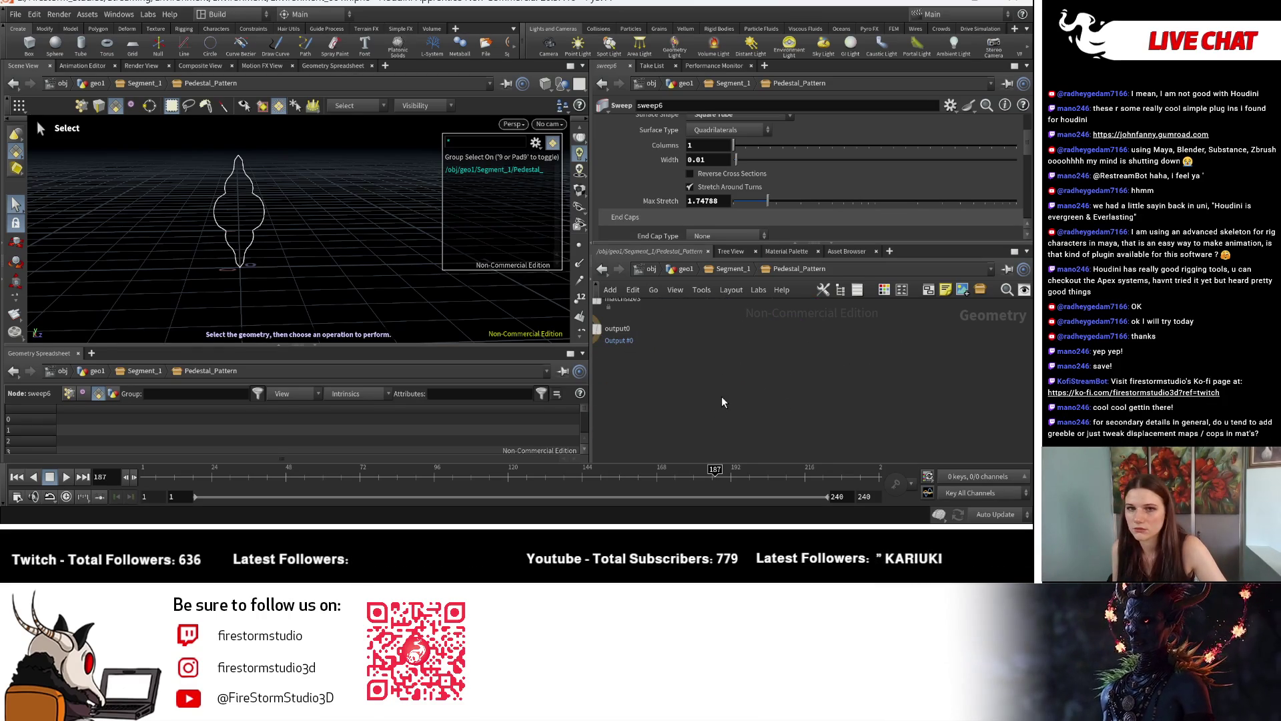
{"action": "key", "text": "h"}
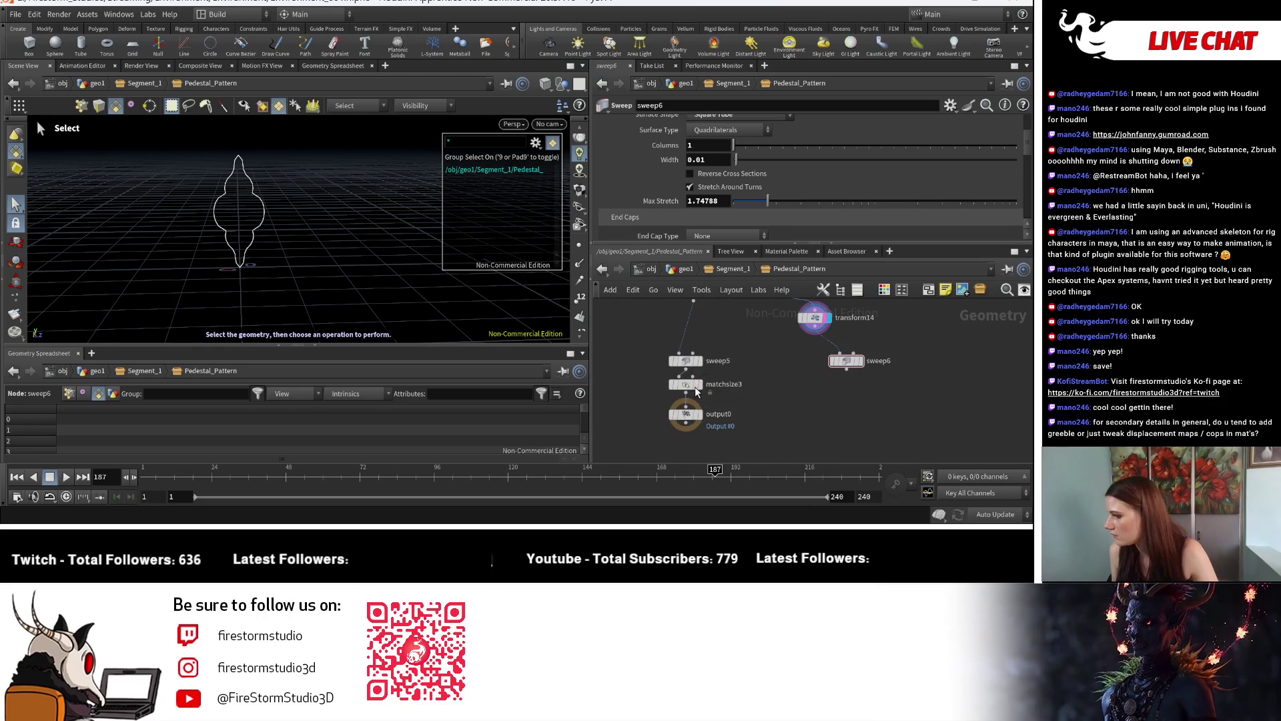
{"action": "key", "text": "h"}
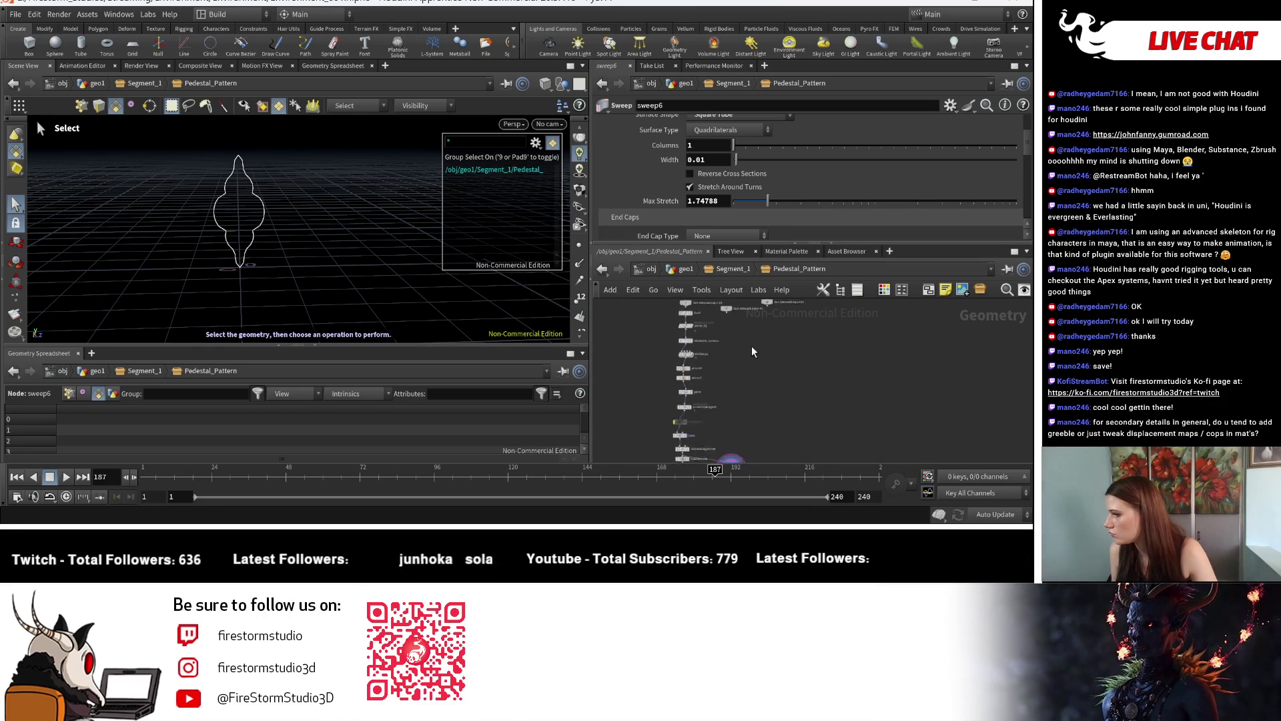
{"action": "scroll", "coordinate": [750, 399], "scroll_direction": "up", "scroll_amount": 5}
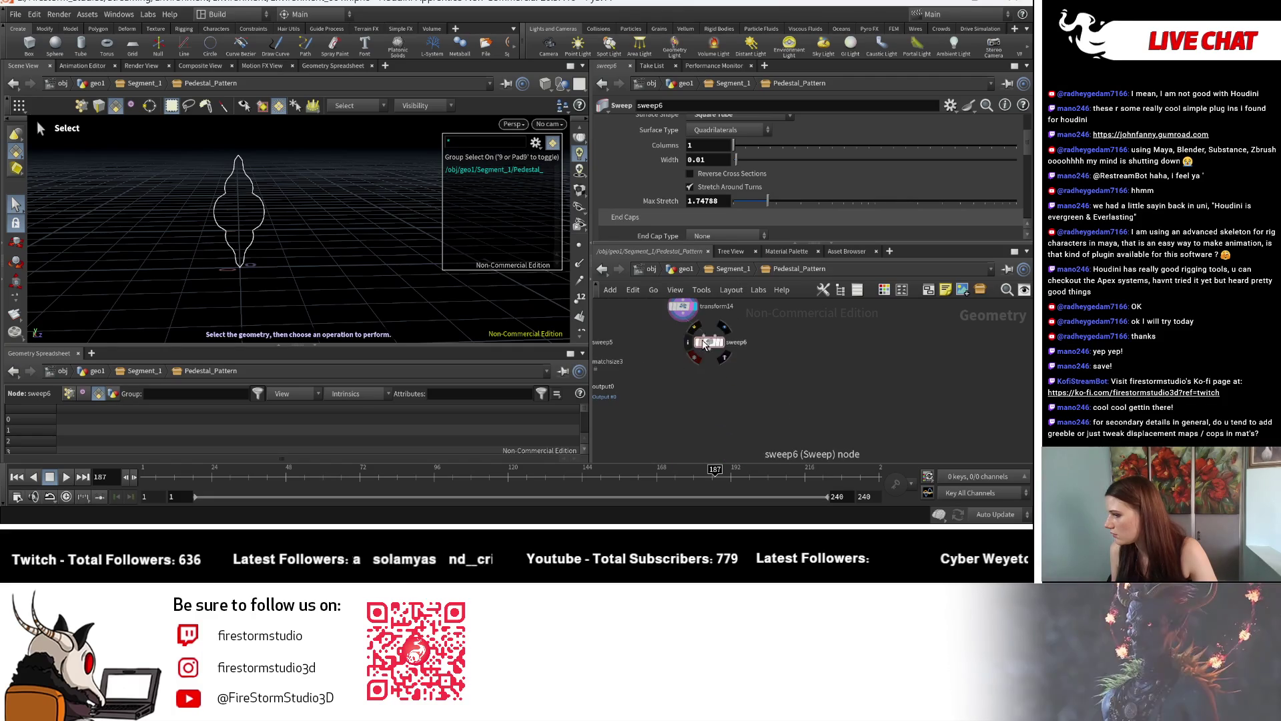
{"action": "left_click", "coordinate": [682, 307]}
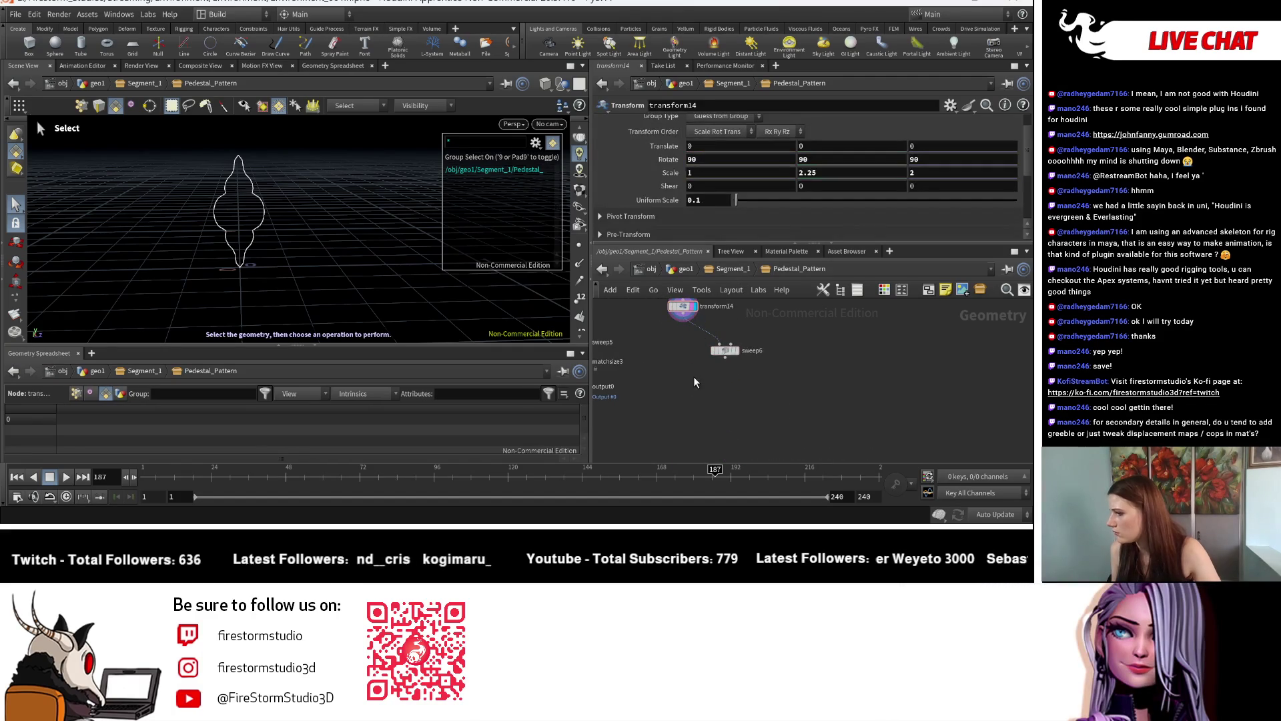
{"action": "key", "text": "h"}
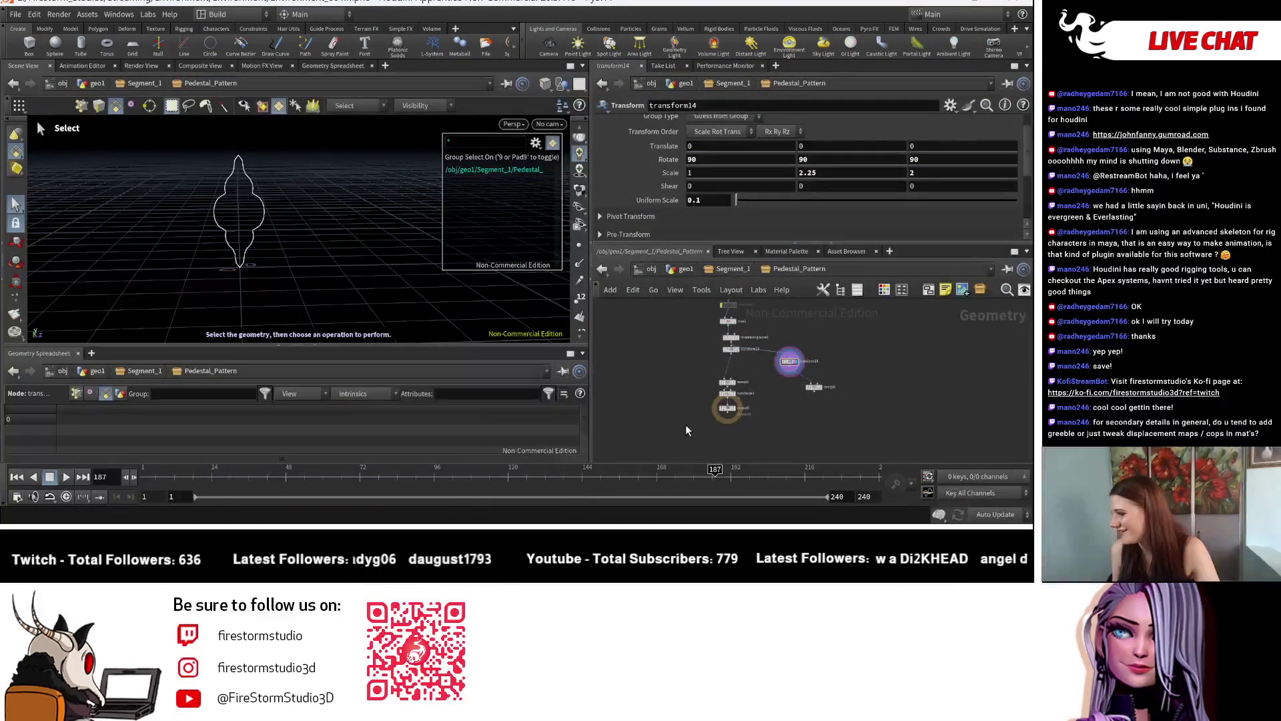
{"action": "scroll", "coordinate": [691, 425], "scroll_direction": "down", "scroll_amount": 3}
{"action": "scroll", "coordinate": [692, 429], "scroll_direction": "up", "scroll_amount": 1}
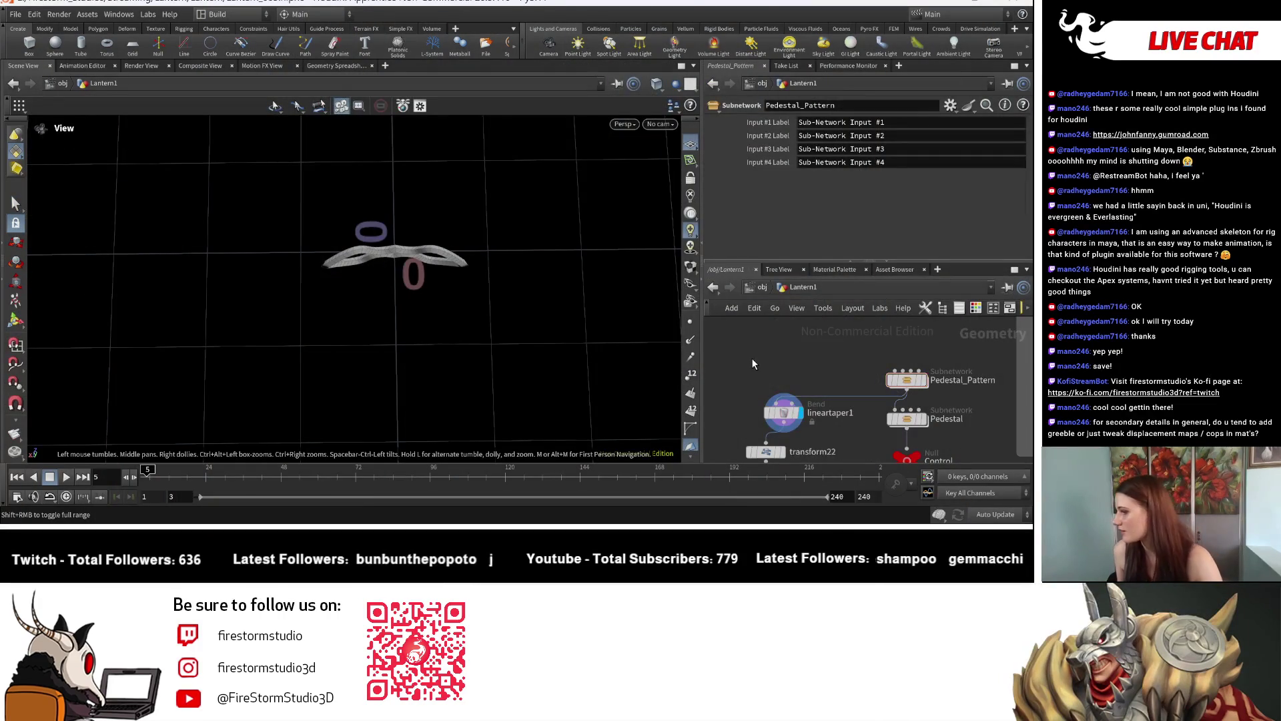
{"action": "key", "text": "Tab"}
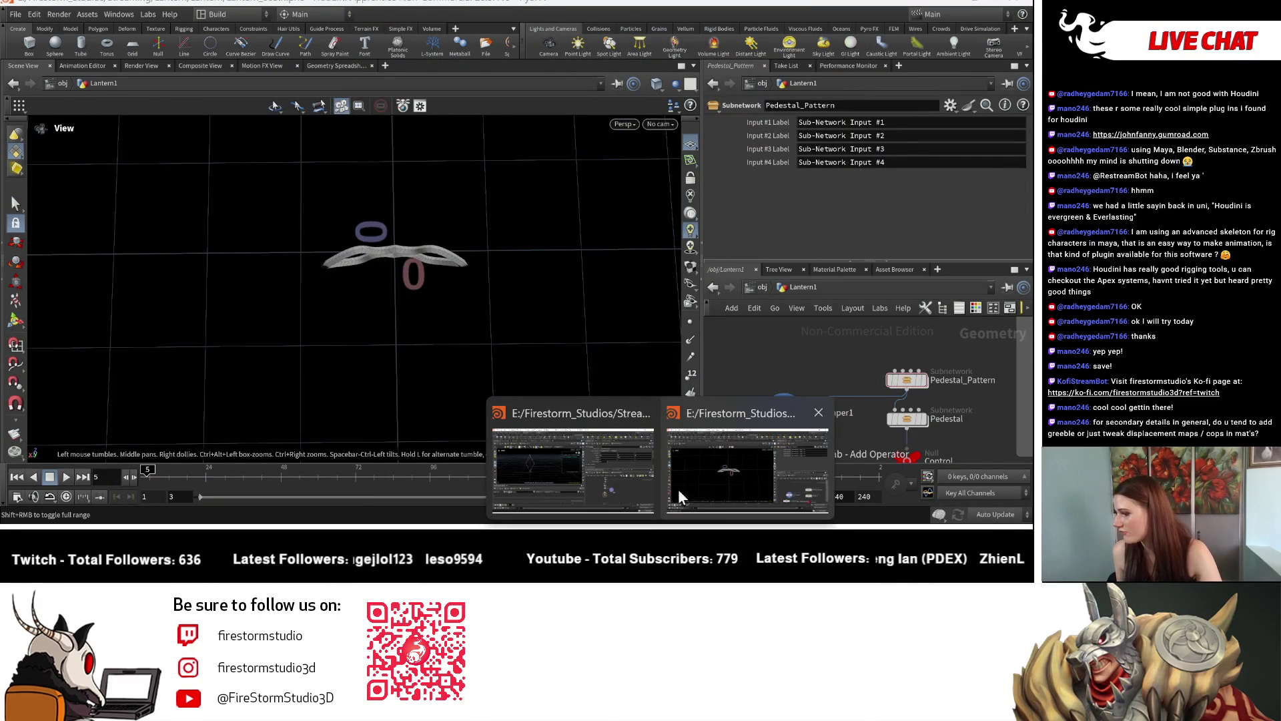
{"action": "left_click", "coordinate": [706, 490]}
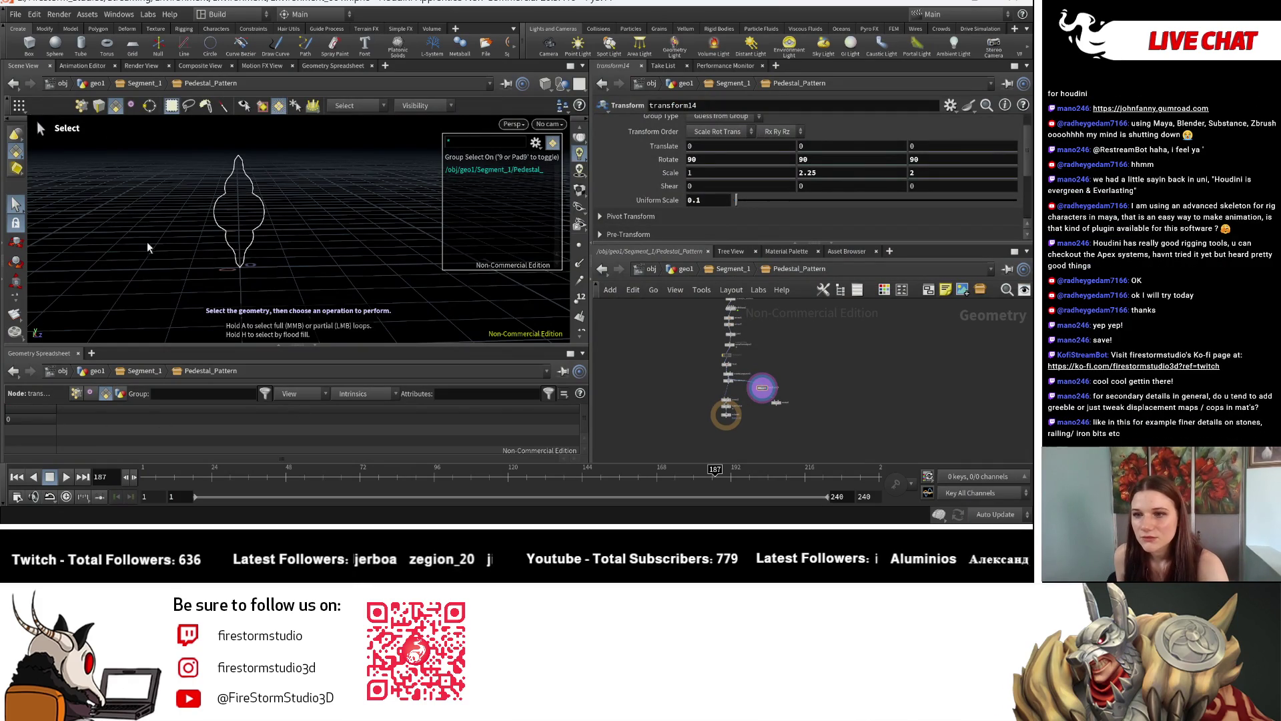
{"action": "key", "text": "Escape"}
{"action": "mouse_move", "coordinate": [296, 247]}
{"action": "left_mouse_down"}
{"action": "mouse_move", "coordinate": [175, 239]}
{"action": "mouse_move", "coordinate": [267, 203]}
{"action": "mouse_move", "coordinate": [211, 118]}
{"action": "mouse_move", "coordinate": [46, 170]}
{"action": "left_mouse_up"}
{"action": "mouse_move", "coordinate": [235, 200]}
{"action": "left_mouse_down"}
{"action": "mouse_move", "coordinate": [191, 186]}
{"action": "mouse_move", "coordinate": [252, 294]}
{"action": "mouse_move", "coordinate": [128, 197]}
{"action": "mouse_move", "coordinate": [137, 241]}
{"action": "mouse_move", "coordinate": [188, 232]}
{"action": "mouse_move", "coordinate": [173, 200]}
{"action": "left_mouse_up"}
{"action": "key", "text": "s"}
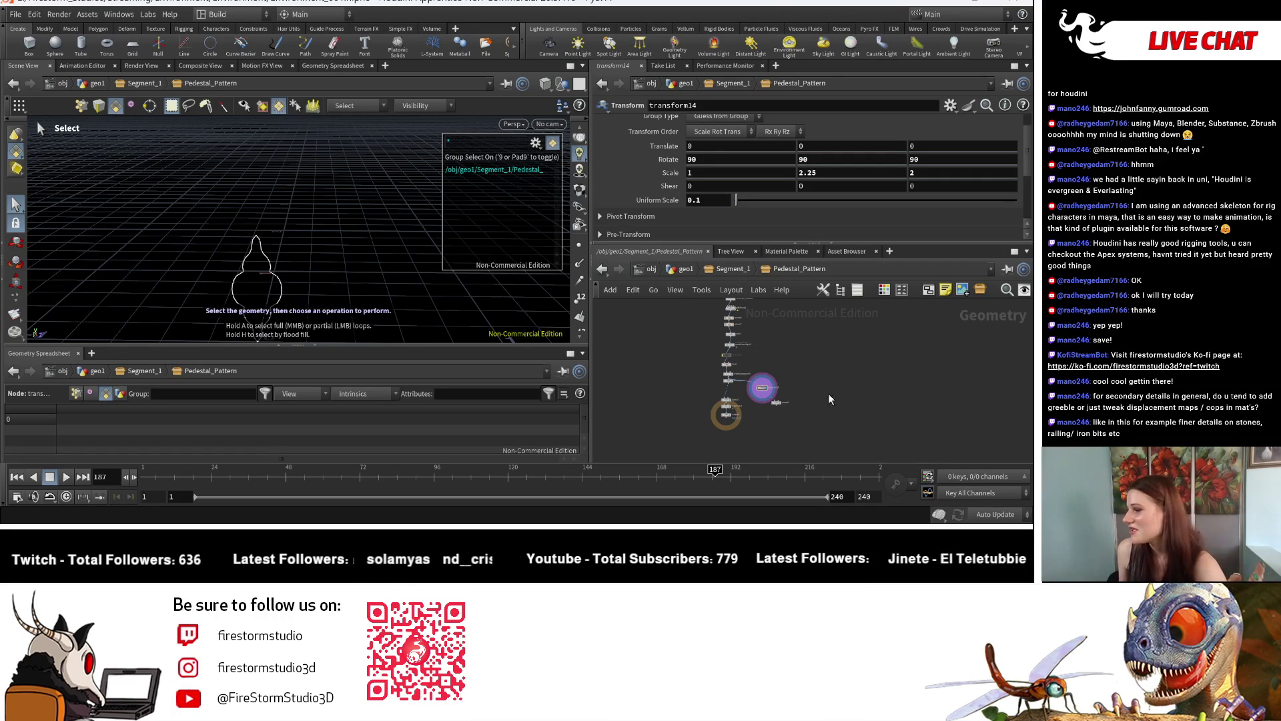
{"action": "scroll", "coordinate": [809, 362], "scroll_direction": "up", "scroll_amount": 2}
{"action": "middle_click_drag", "start_coordinate": [755, 358], "coordinate": [803, 350]}
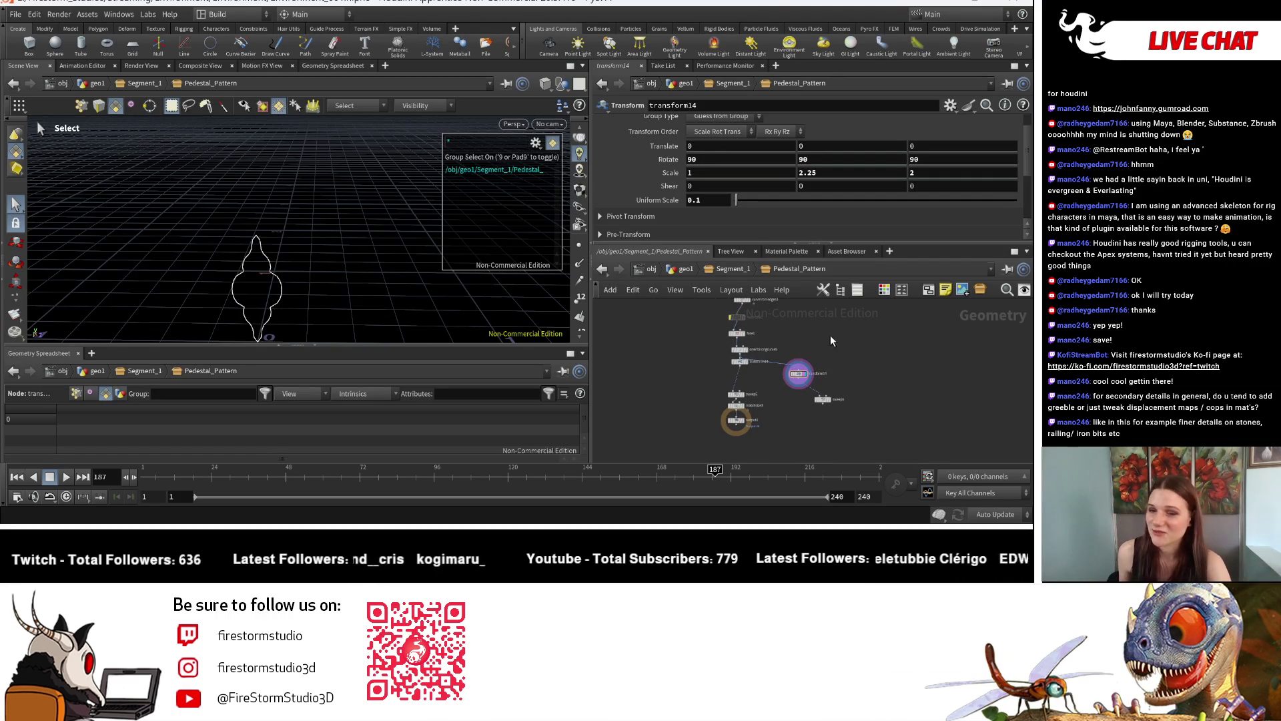
{"action": "scroll", "coordinate": [793, 339], "scroll_direction": "up", "scroll_amount": 5}
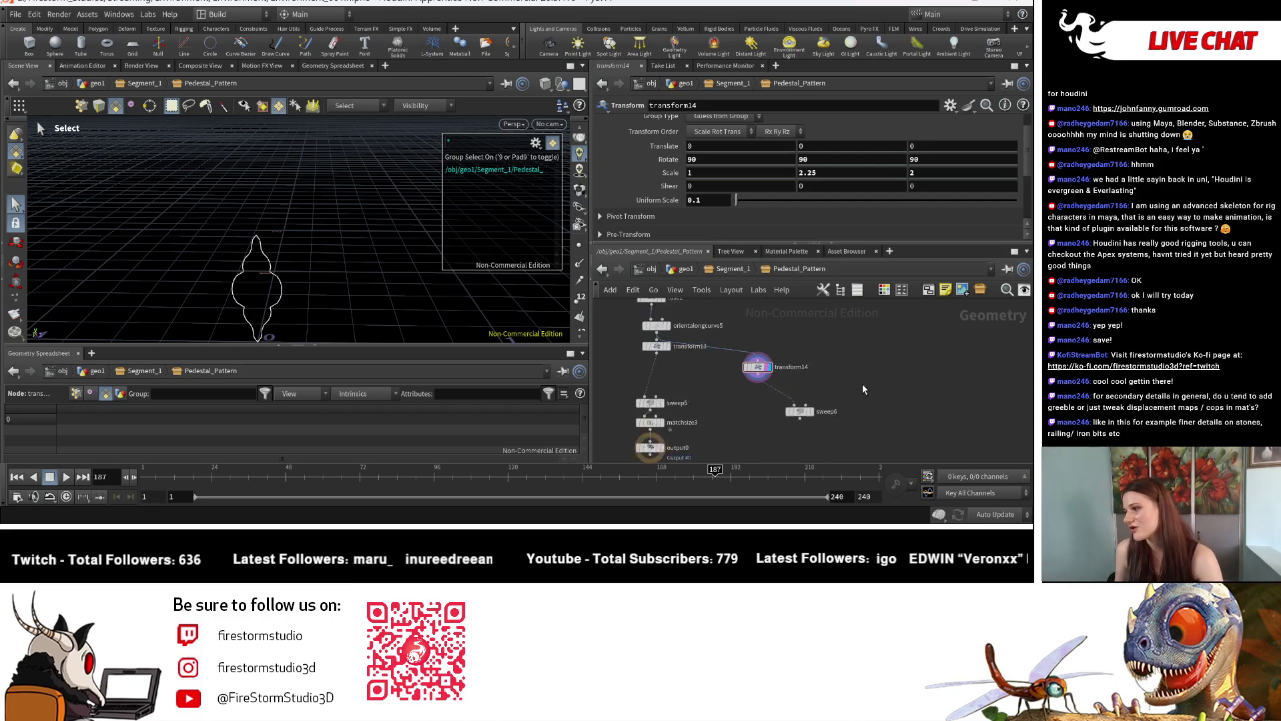
{"action": "middle_click_drag", "start_coordinate": [727, 448], "coordinate": [746, 467]}
Reposition transform14 and orbit so the star pattern faces the camera
{"action": "left_click_drag", "start_coordinate": [781, 368], "coordinate": [854, 391]}
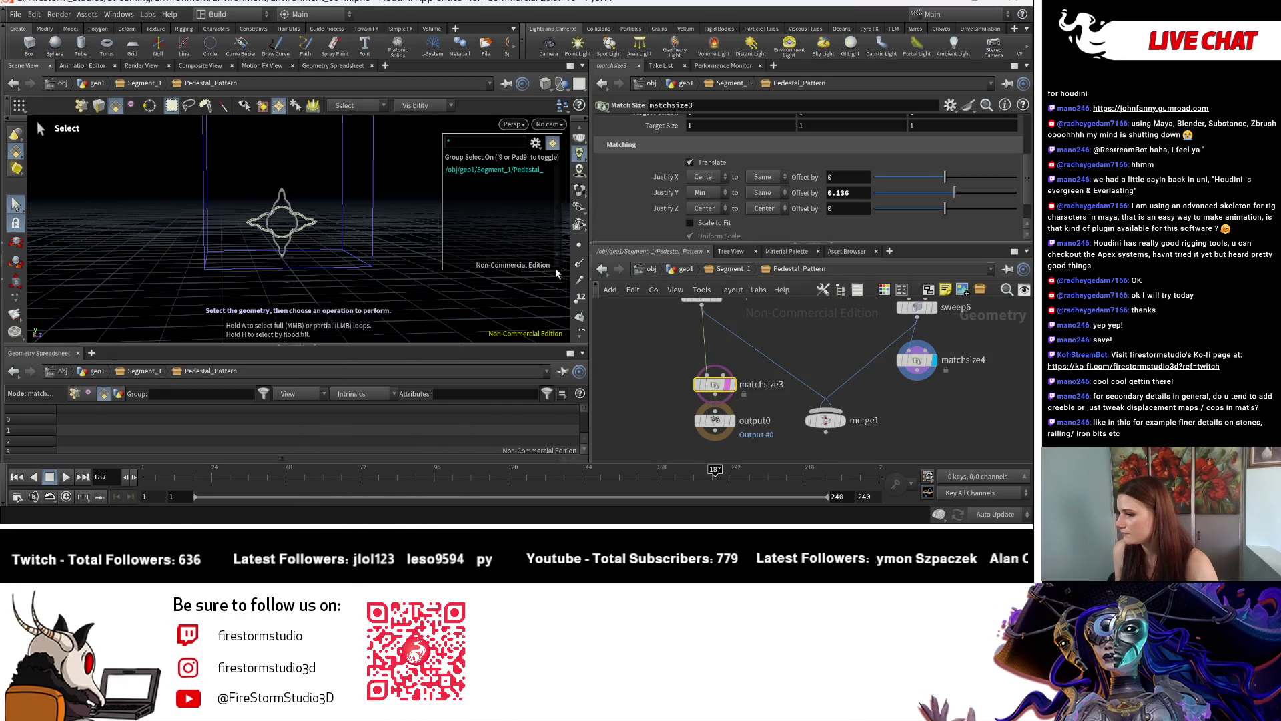
{"action": "scroll", "coordinate": [224, 317], "scroll_direction": "up", "scroll_amount": 3}
{"action": "mouse_move", "coordinate": [224, 316]}
{"action": "left_mouse_down"}
{"action": "mouse_move", "coordinate": [297, 247]}
{"action": "mouse_move", "coordinate": [323, 294]}
{"action": "mouse_move", "coordinate": [369, 278]}
{"action": "left_mouse_up"}
{"action": "key", "text": "s"}
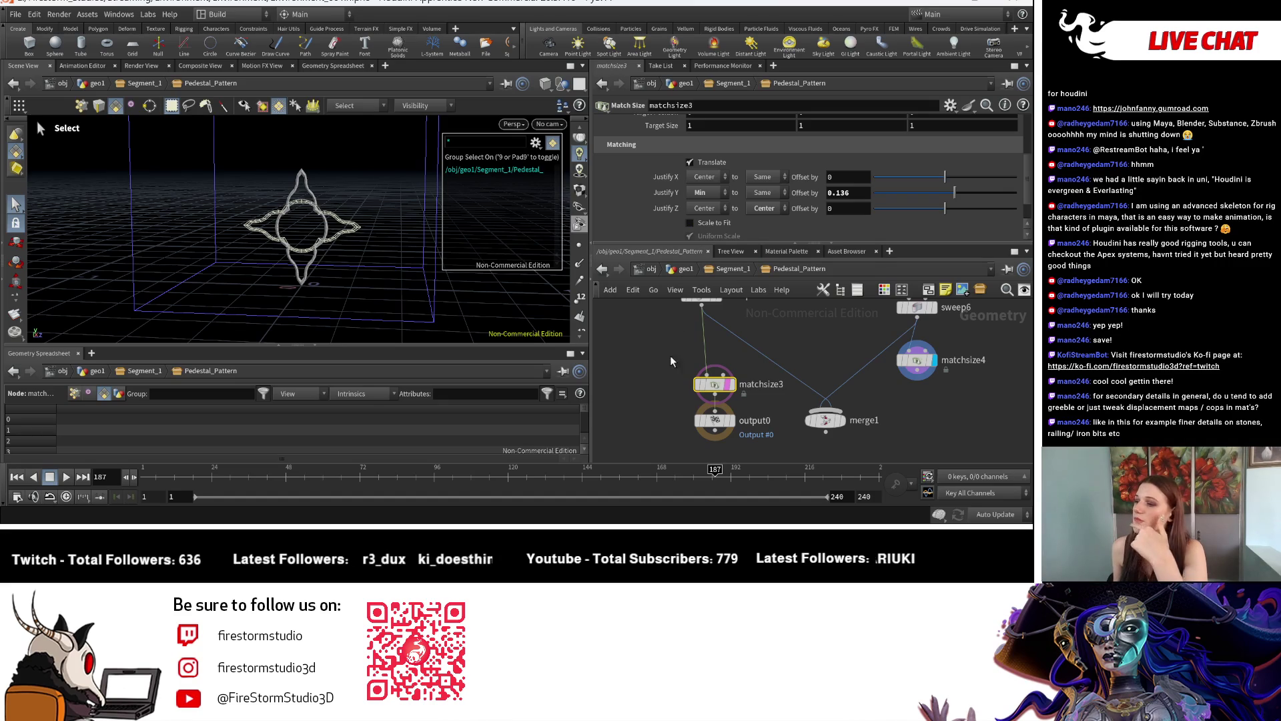
Set matchsize3's Justify Y offset to 0, then return to the Segment_1 network
{"action": "scroll", "coordinate": [671, 358], "scroll_direction": "down", "scroll_amount": 3}
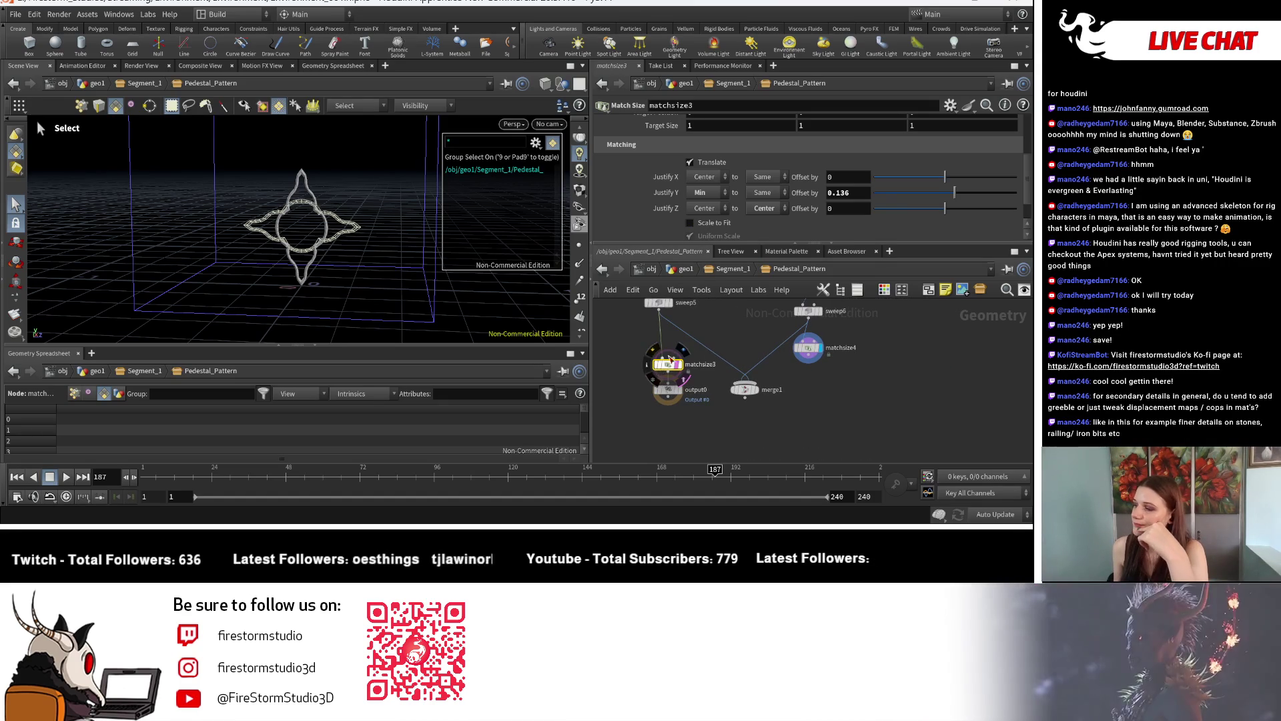
{"action": "left_click_drag", "start_coordinate": [931, 194], "coordinate": [947, 197]}
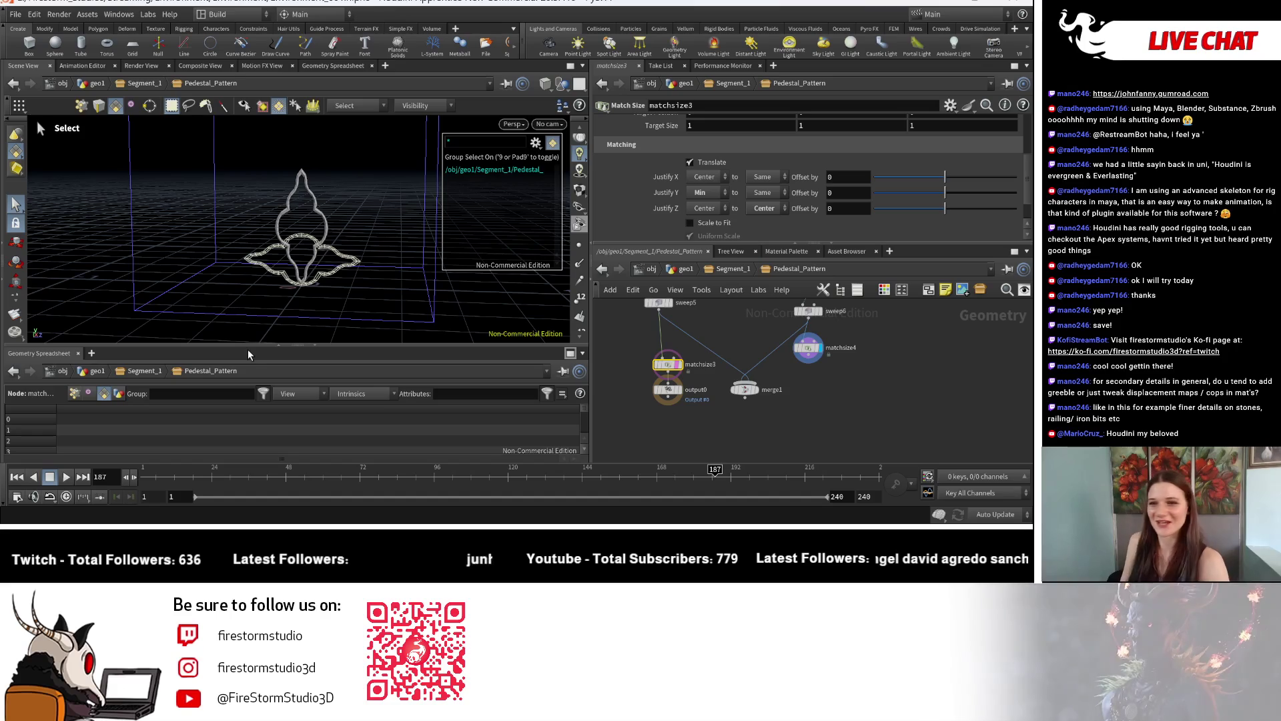
{"action": "scroll", "coordinate": [795, 446], "scroll_direction": "down", "scroll_amount": 2}
{"action": "scroll", "coordinate": [734, 393], "scroll_direction": "up", "scroll_amount": 5}
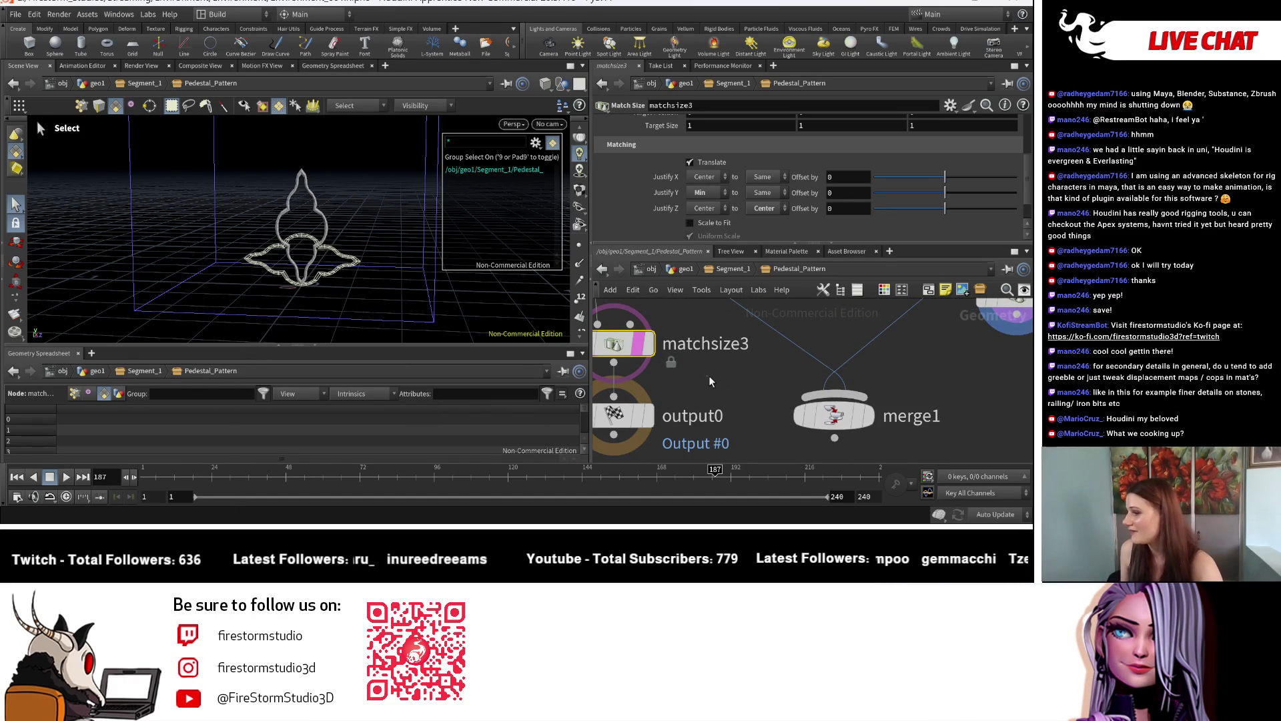
{"action": "left_click", "coordinate": [730, 269]}
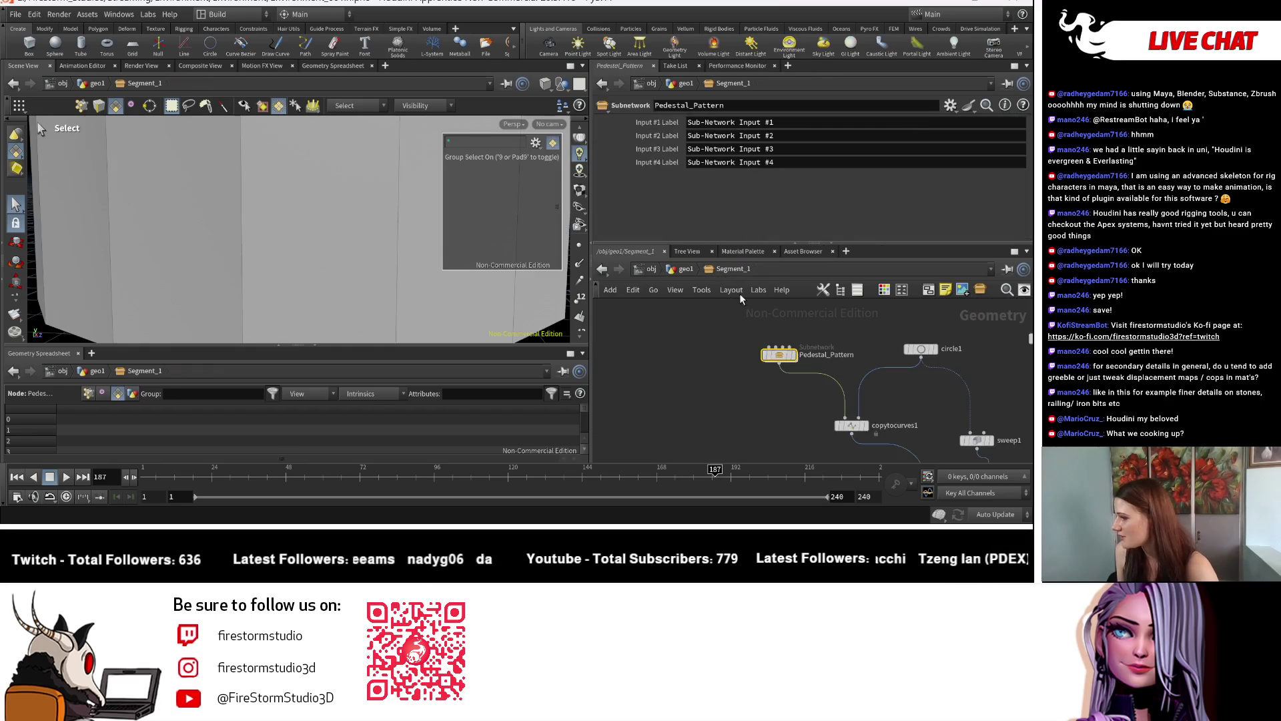
Frame the pedestal, then go up to geo1 to see the whole tower
{"action": "key", "text": "Escape"}
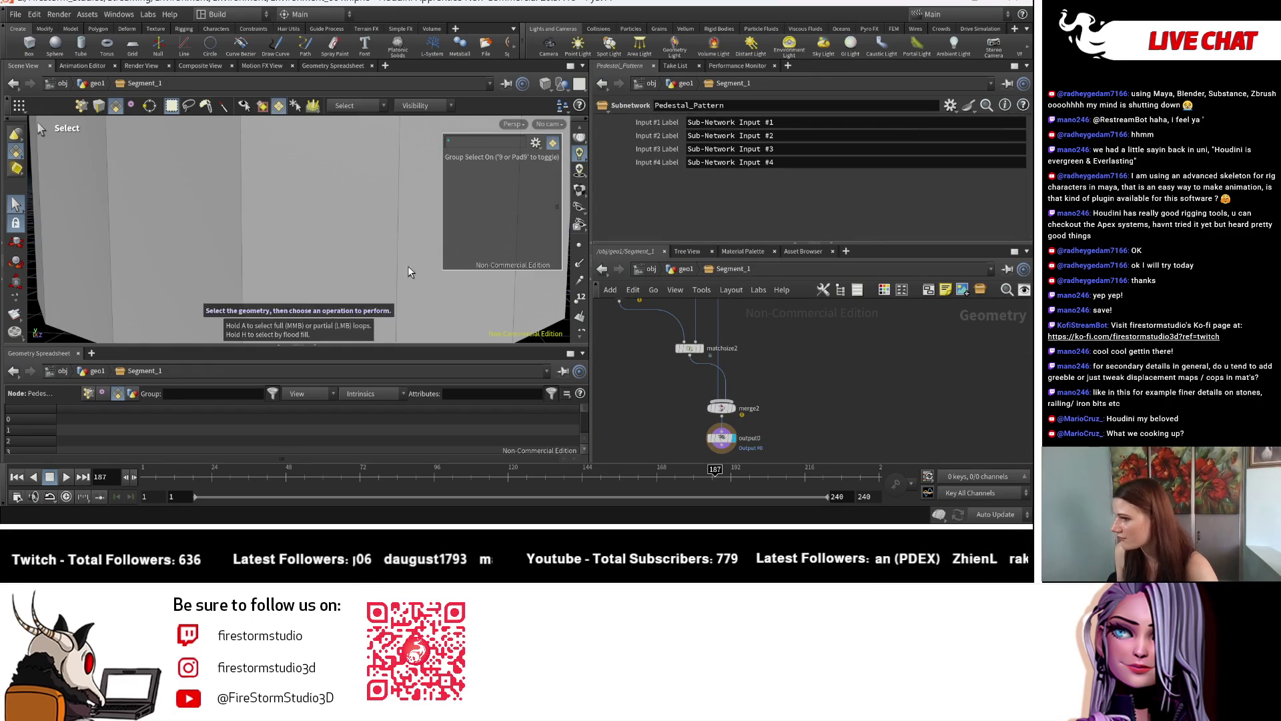
{"action": "key", "text": "h"}
{"action": "key", "text": "s"}
{"action": "key", "text": "u"}
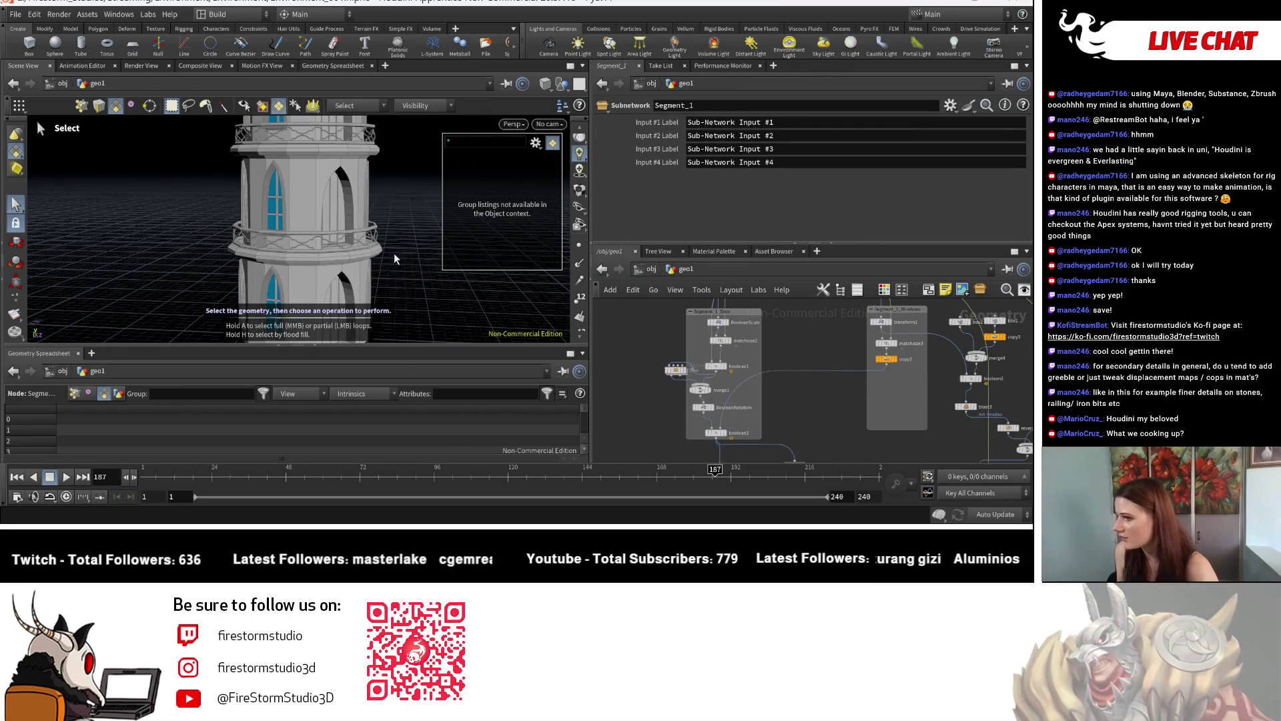
Orbit, zoom and pan for a level, close view of the tower
{"action": "key", "text": "Escape"}
{"action": "mouse_move", "coordinate": [396, 269]}
{"action": "left_mouse_down"}
{"action": "mouse_move", "coordinate": [235, 222]}
{"action": "mouse_move", "coordinate": [403, 266]}
{"action": "mouse_move", "coordinate": [366, 265]}
{"action": "mouse_move", "coordinate": [303, 294]}
{"action": "left_mouse_up"}
{"action": "scroll", "coordinate": [304, 294], "scroll_direction": "up", "scroll_amount": 5}
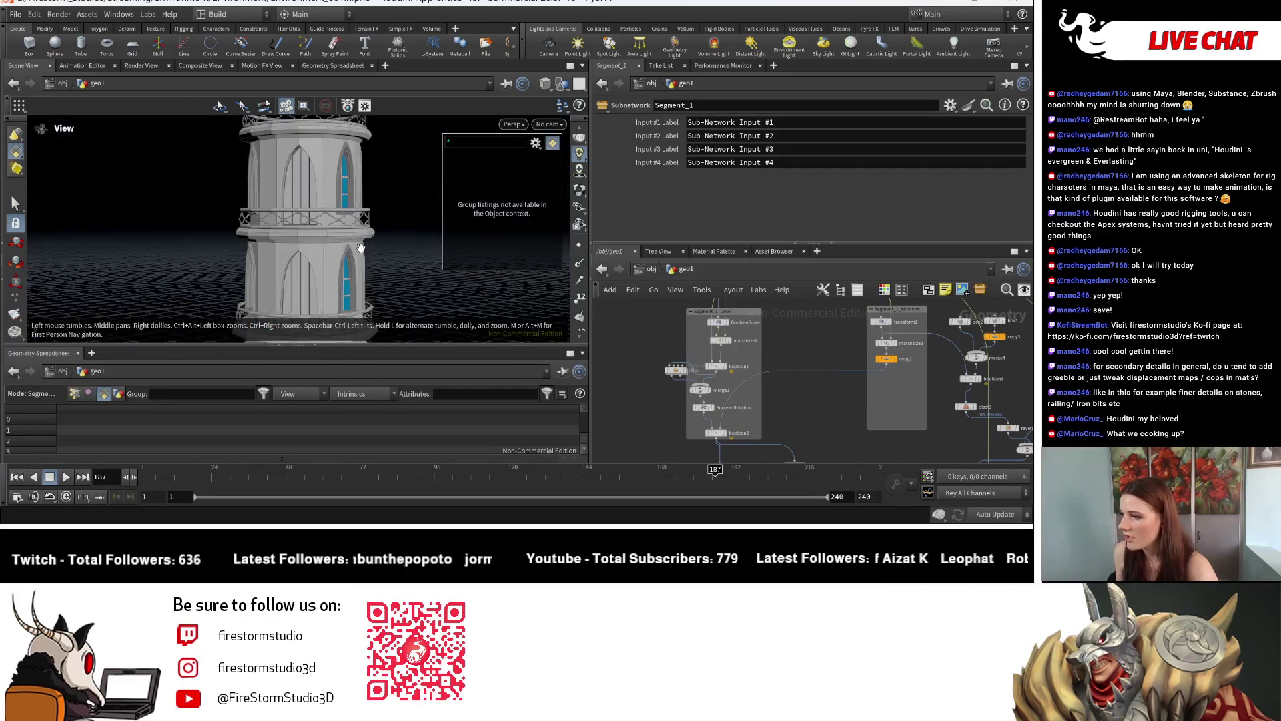
{"action": "scroll", "coordinate": [376, 249], "scroll_direction": "up", "scroll_amount": 5}
{"action": "scroll", "coordinate": [203, 208], "scroll_direction": "down", "scroll_amount": 5}
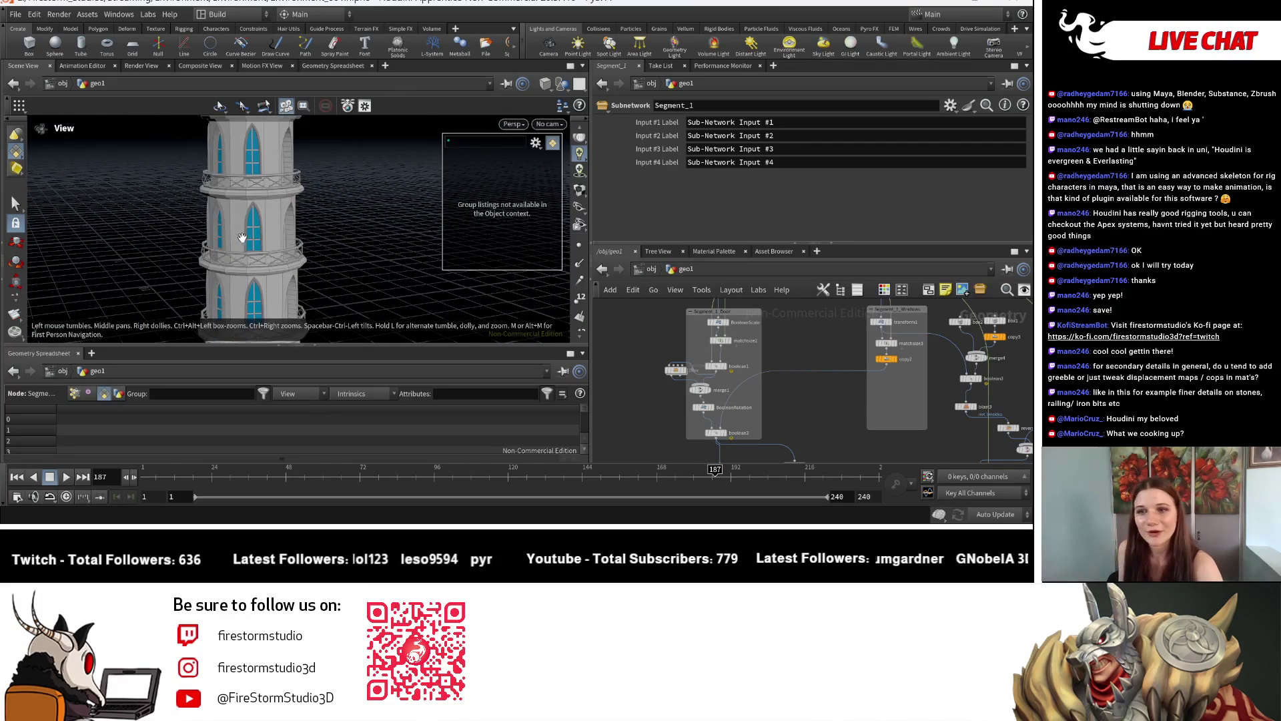
{"action": "key", "text": "s"}
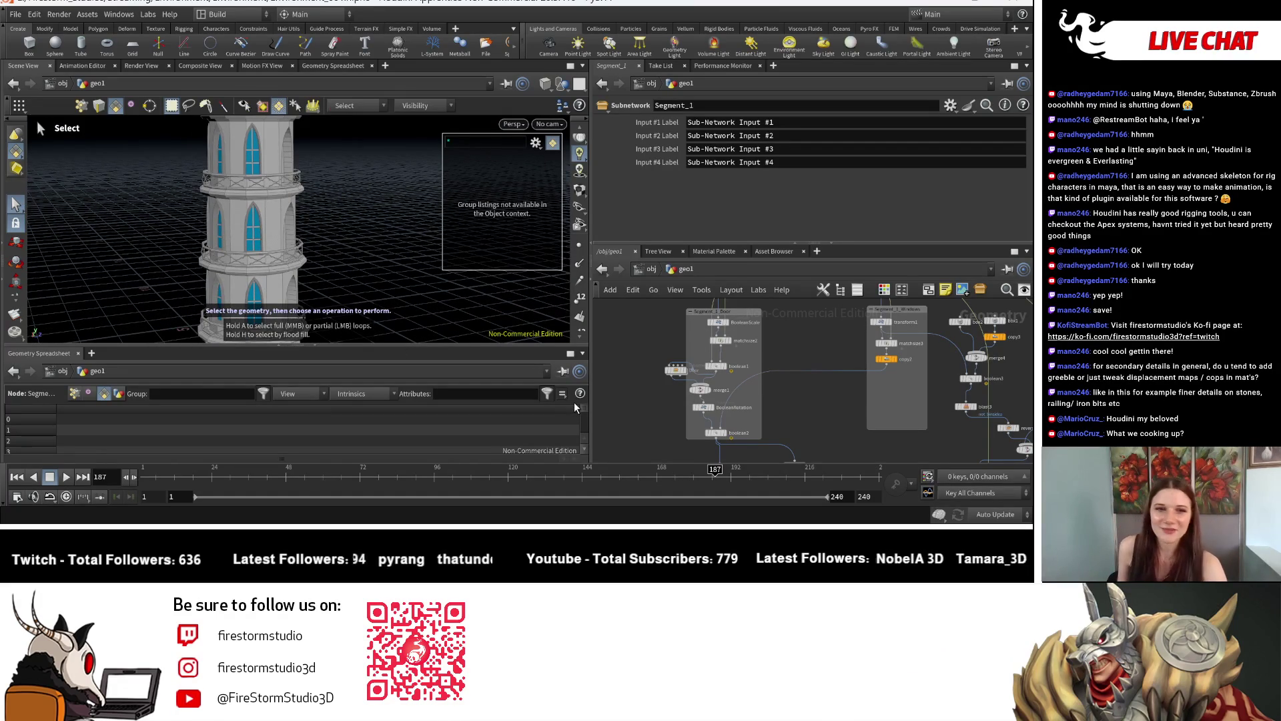
{"action": "key", "text": "Escape"}
{"action": "scroll", "coordinate": [429, 282], "scroll_direction": "up", "scroll_amount": 5}
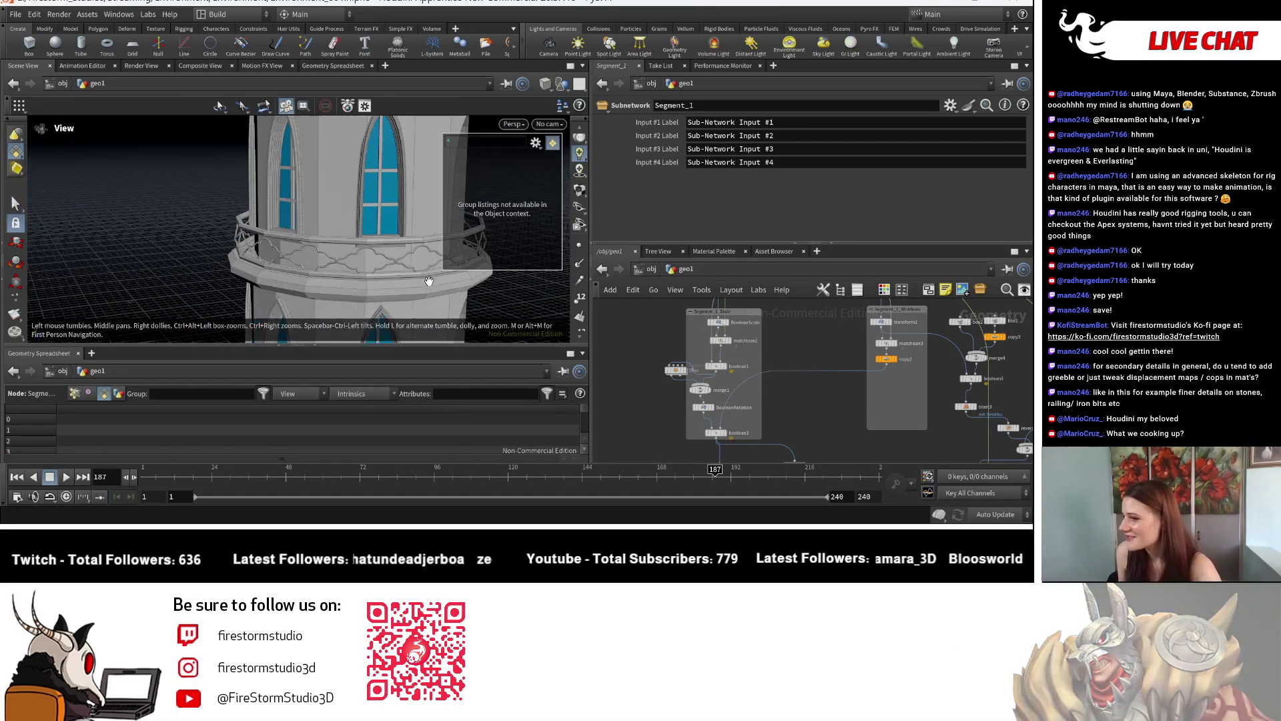
{"action": "middle_click_drag", "start_coordinate": [429, 282], "coordinate": [288, 195]}
{"action": "key", "text": "s"}
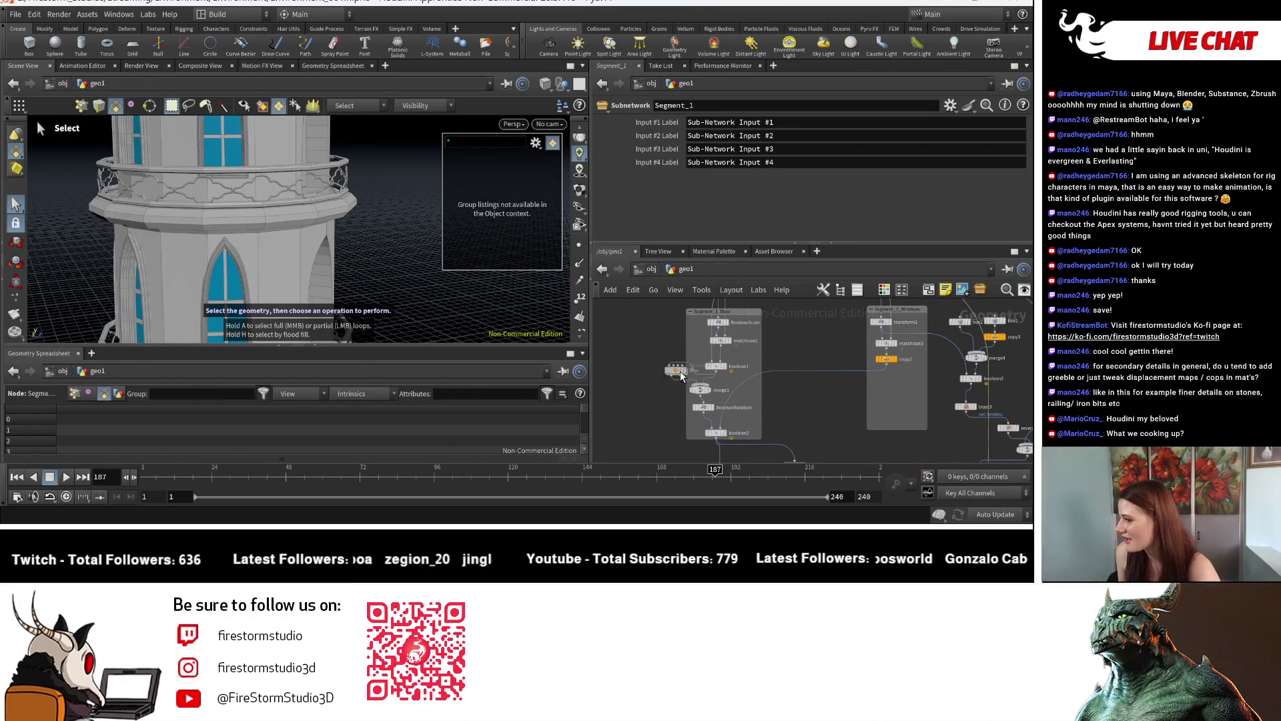
Inspect the Door subnetwork, then open Segment_1 and frame all its nodes
{"action": "double_click", "coordinate": [677, 371]}
{"action": "scroll", "coordinate": [764, 437], "scroll_direction": "up", "scroll_amount": 3}
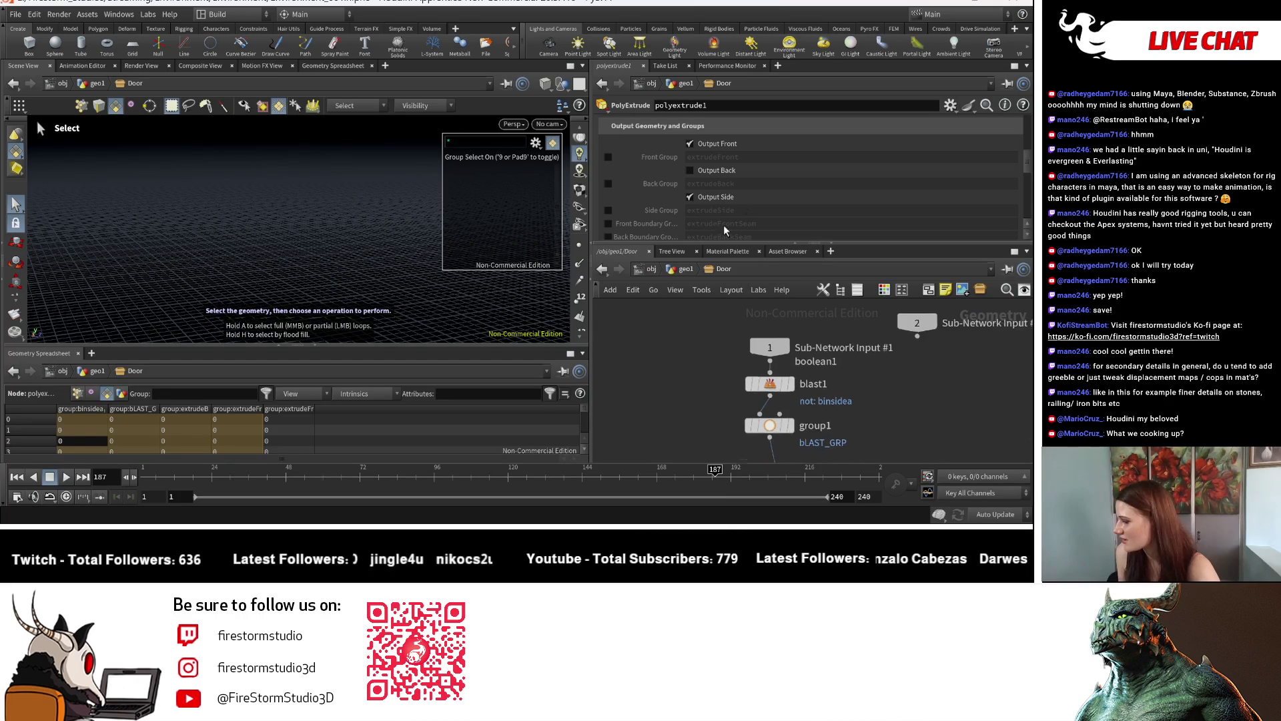
{"action": "mouse_move", "coordinate": [765, 437]}
{"action": "middle_mouse_down"}
{"action": "mouse_move", "coordinate": [760, 371]}
{"action": "mouse_move", "coordinate": [732, 325]}
{"action": "middle_mouse_up"}
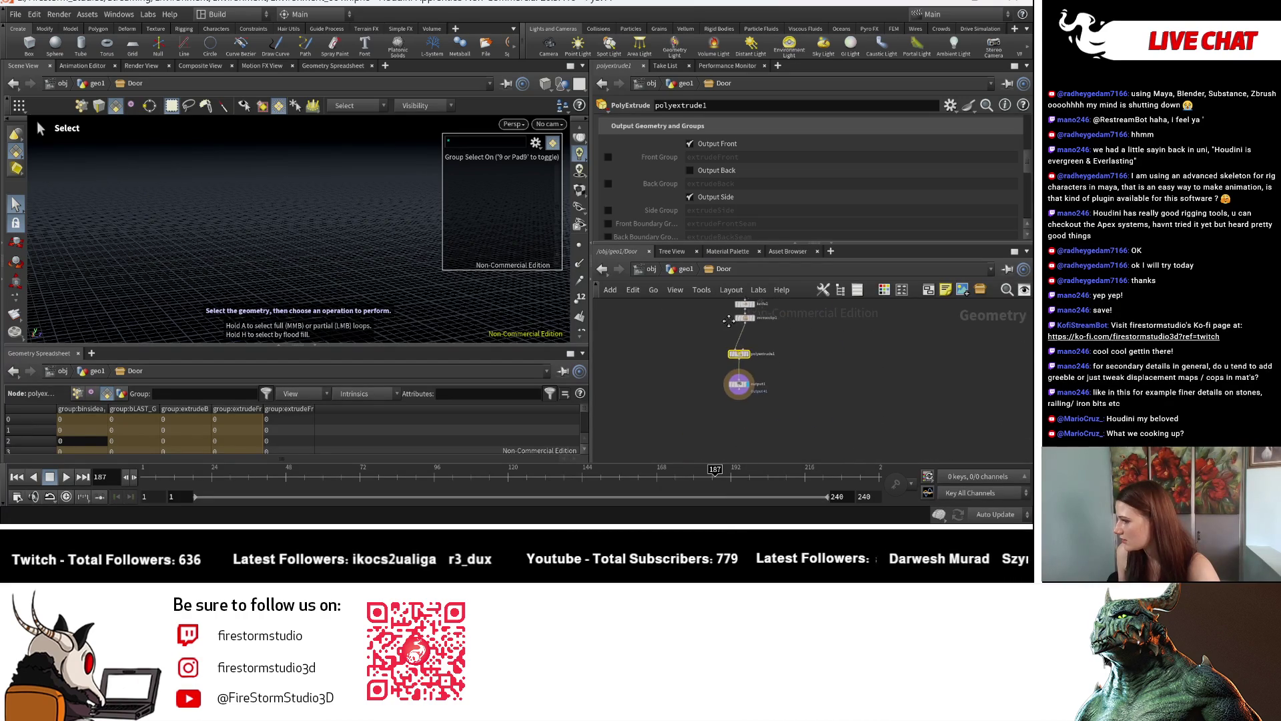
{"action": "left_click", "coordinate": [683, 268]}
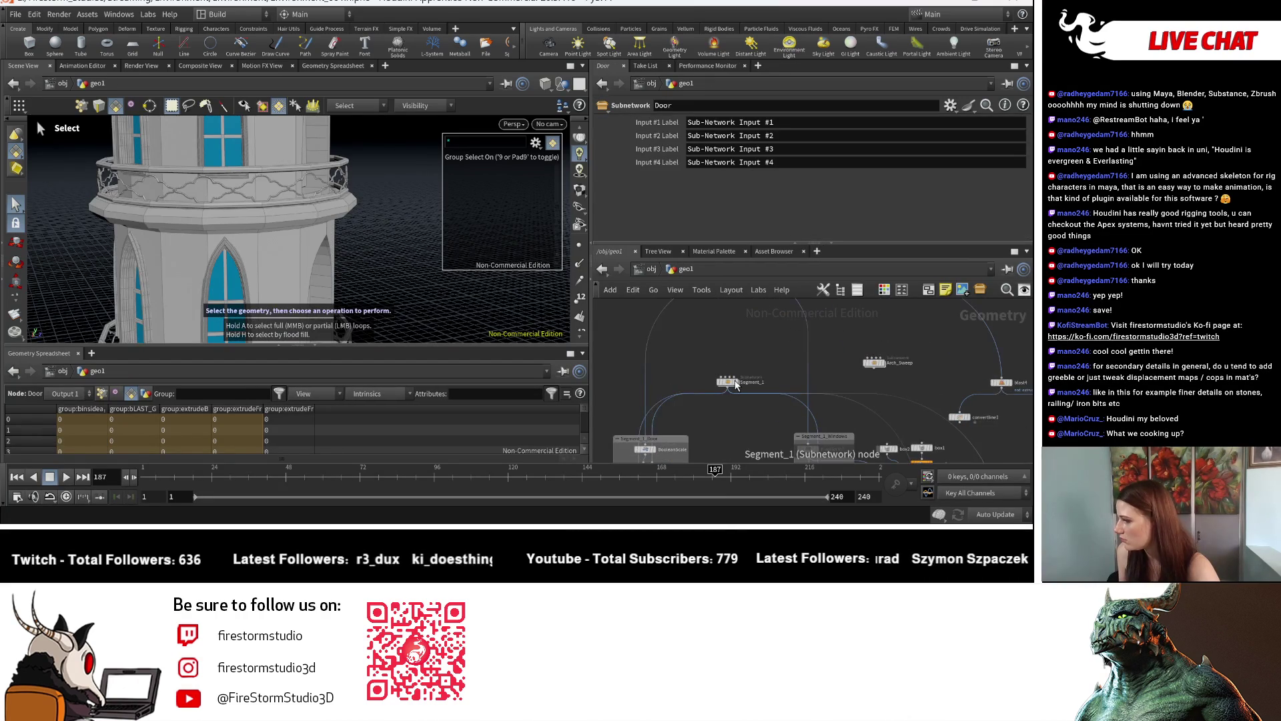
{"action": "double_click", "coordinate": [739, 383]}
{"action": "key", "text": "h"}
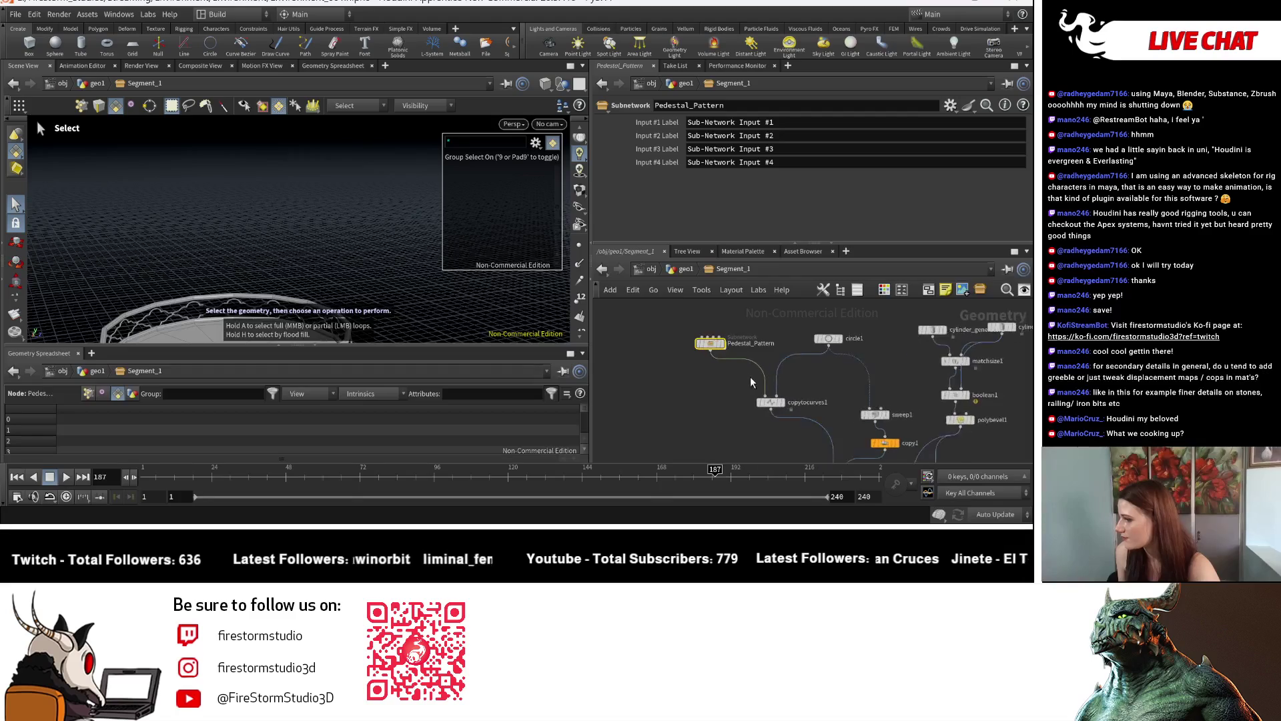
Open Pedestal_Pattern and frame both its nodes and its geometry
{"action": "double_click", "coordinate": [711, 343]}
{"action": "key", "text": "h"}
{"action": "key", "text": "Escape"}
{"action": "key", "text": "h"}
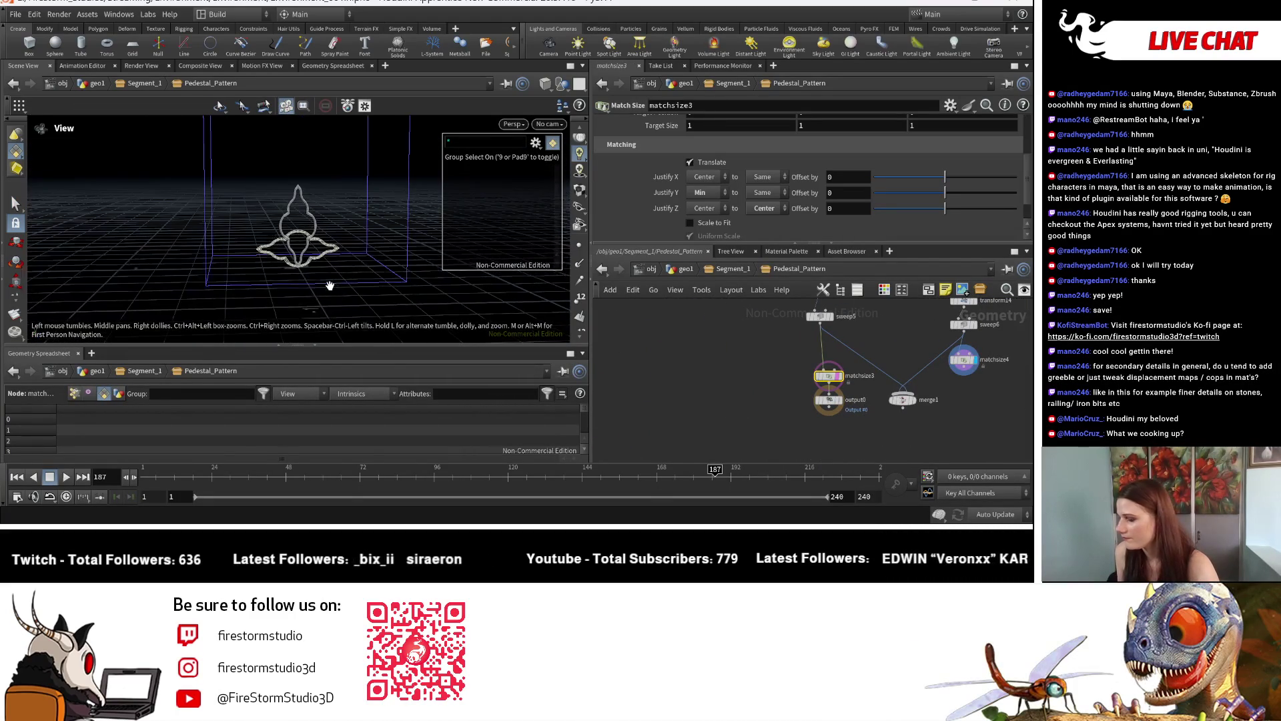
{"action": "key", "text": "s"}
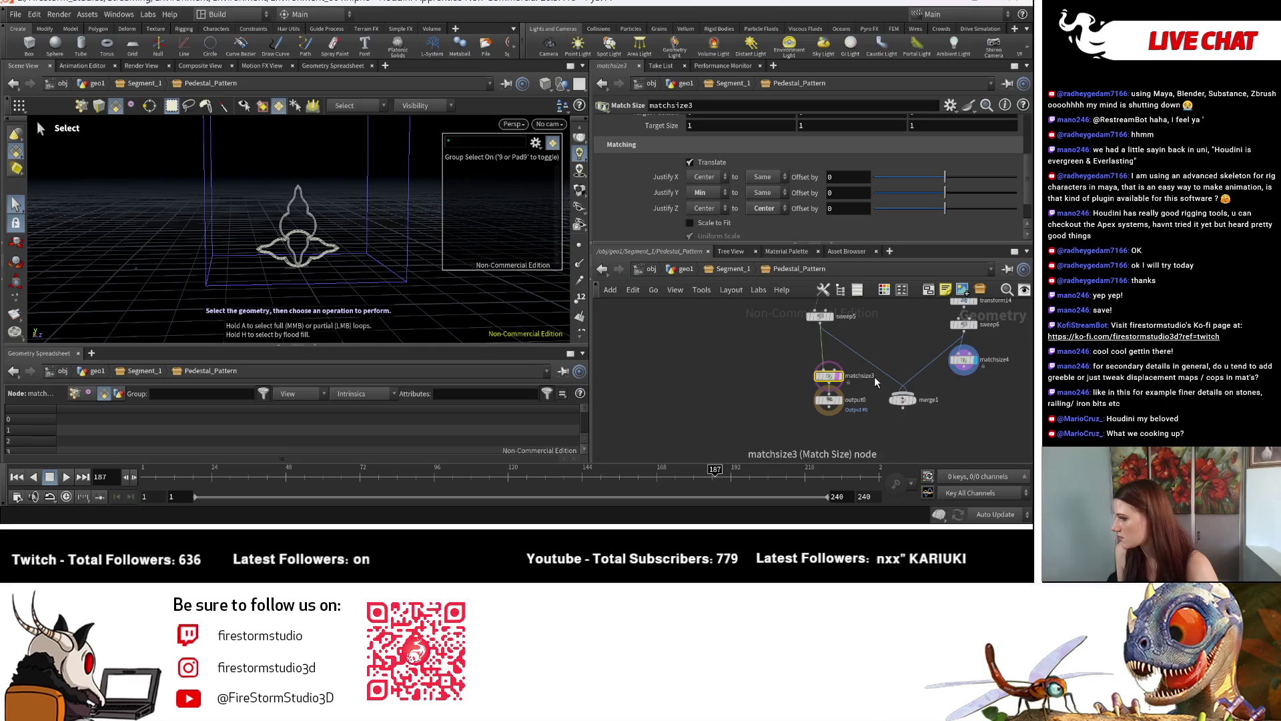
{"action": "scroll", "coordinate": [876, 383], "scroll_direction": "up", "scroll_amount": 2}
Wire merge1's output into output0 and place output0 below merge1
{"action": "left_click", "coordinate": [1007, 363]}
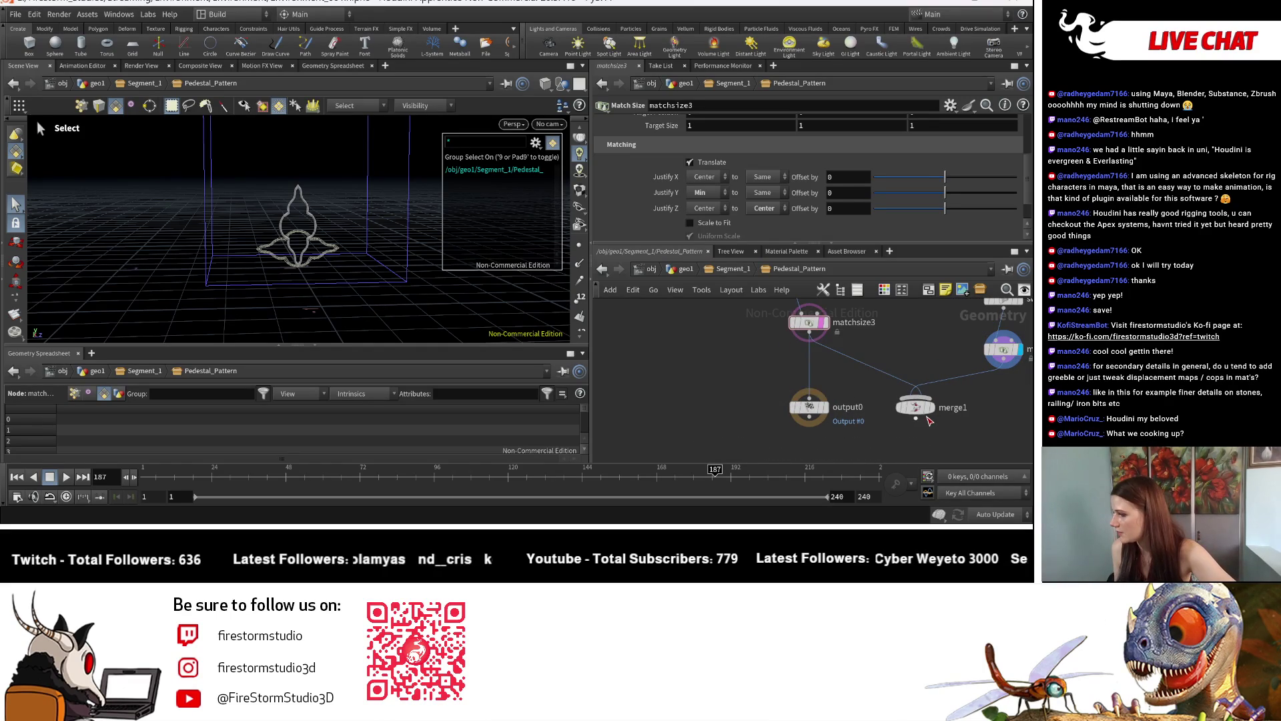
{"action": "left_click", "coordinate": [831, 411]}
{"action": "left_click_drag", "start_coordinate": [811, 409], "coordinate": [818, 444]}
{"action": "scroll", "coordinate": [767, 362], "scroll_direction": "down", "scroll_amount": 1}
{"action": "scroll", "coordinate": [768, 363], "scroll_direction": "down", "scroll_amount": 1}
Orbit to check the lobed flower outline, then return to Segment_1
{"action": "key", "text": "Escape"}
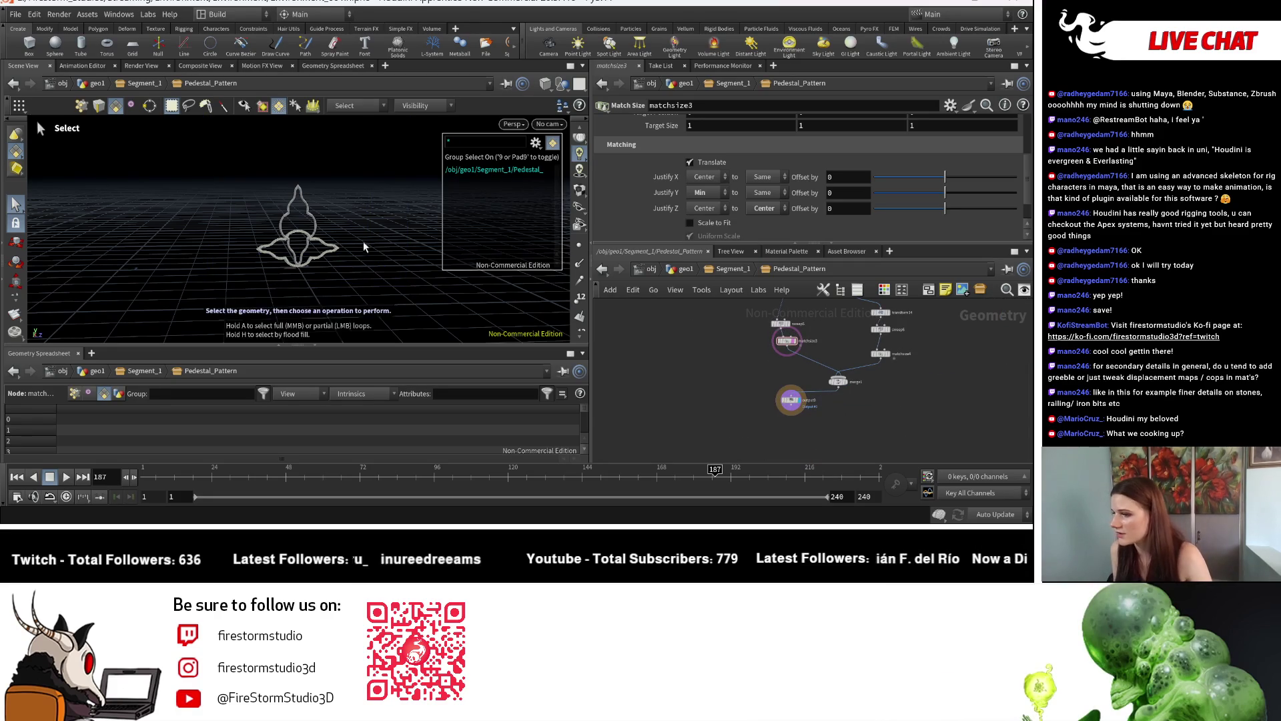
{"action": "mouse_move", "coordinate": [369, 281]}
{"action": "left_mouse_down"}
{"action": "mouse_move", "coordinate": [420, 285]}
{"action": "mouse_move", "coordinate": [355, 298]}
{"action": "mouse_move", "coordinate": [373, 295]}
{"action": "mouse_move", "coordinate": [189, 252]}
{"action": "mouse_move", "coordinate": [281, 236]}
{"action": "mouse_move", "coordinate": [349, 272]}
{"action": "mouse_move", "coordinate": [109, 258]}
{"action": "mouse_move", "coordinate": [351, 281]}
{"action": "mouse_move", "coordinate": [333, 286]}
{"action": "left_mouse_up"}
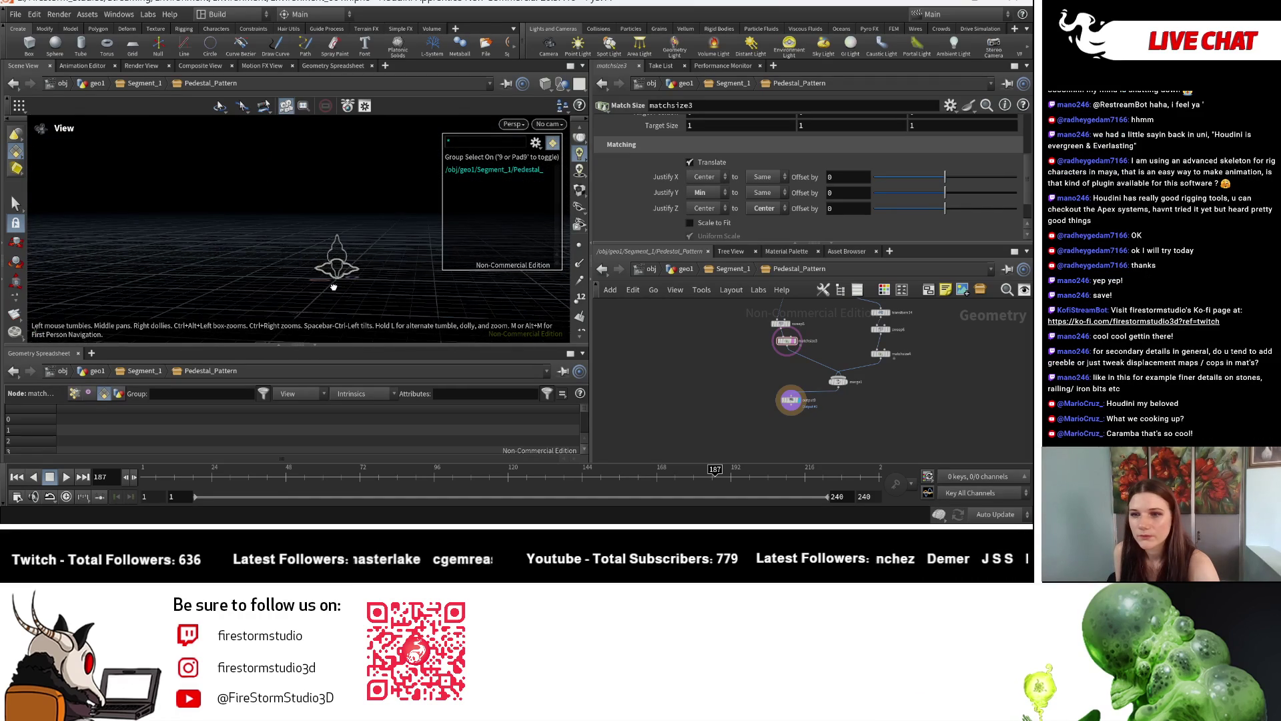
{"action": "mouse_move", "coordinate": [231, 274]}
{"action": "left_mouse_down"}
{"action": "mouse_move", "coordinate": [381, 281]}
{"action": "mouse_move", "coordinate": [195, 289]}
{"action": "mouse_move", "coordinate": [347, 280]}
{"action": "mouse_move", "coordinate": [223, 302]}
{"action": "mouse_move", "coordinate": [485, 329]}
{"action": "mouse_move", "coordinate": [400, 280]}
{"action": "mouse_move", "coordinate": [401, 227]}
{"action": "mouse_move", "coordinate": [401, 280]}
{"action": "left_mouse_up"}
{"action": "left_click_drag", "start_coordinate": [599, 231], "coordinate": [591, 258]}
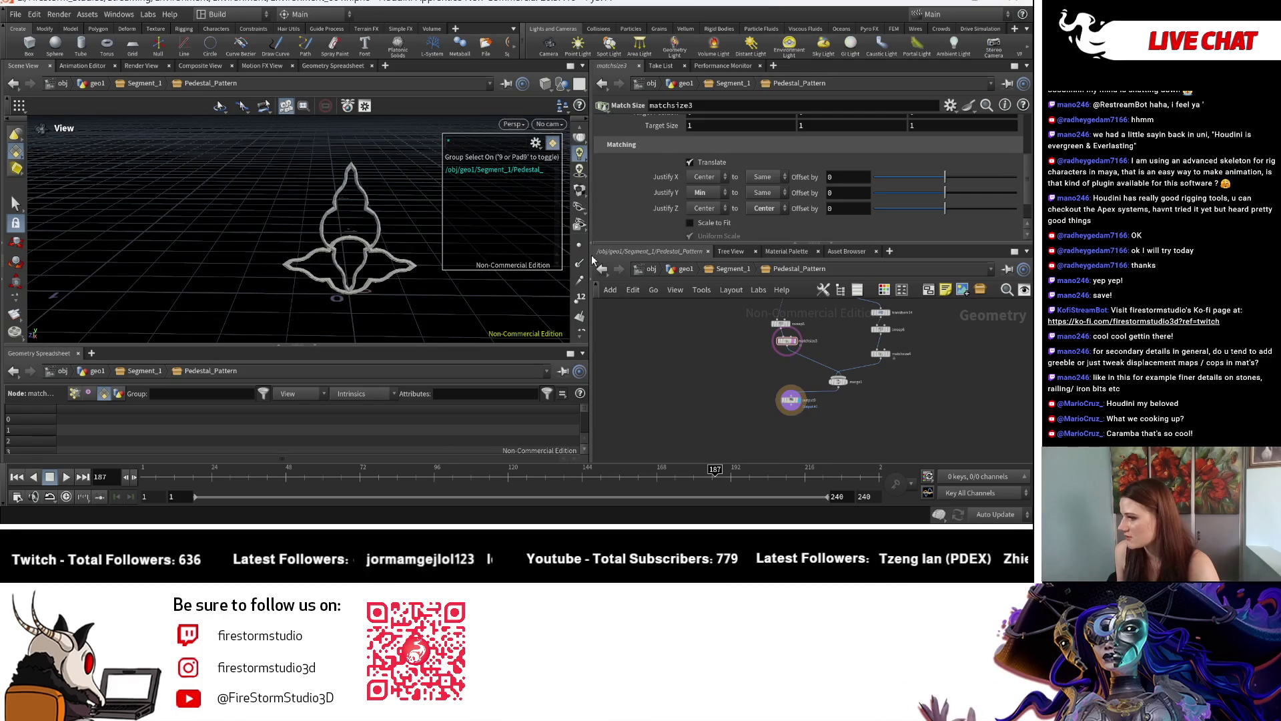
{"action": "left_click", "coordinate": [734, 268]}
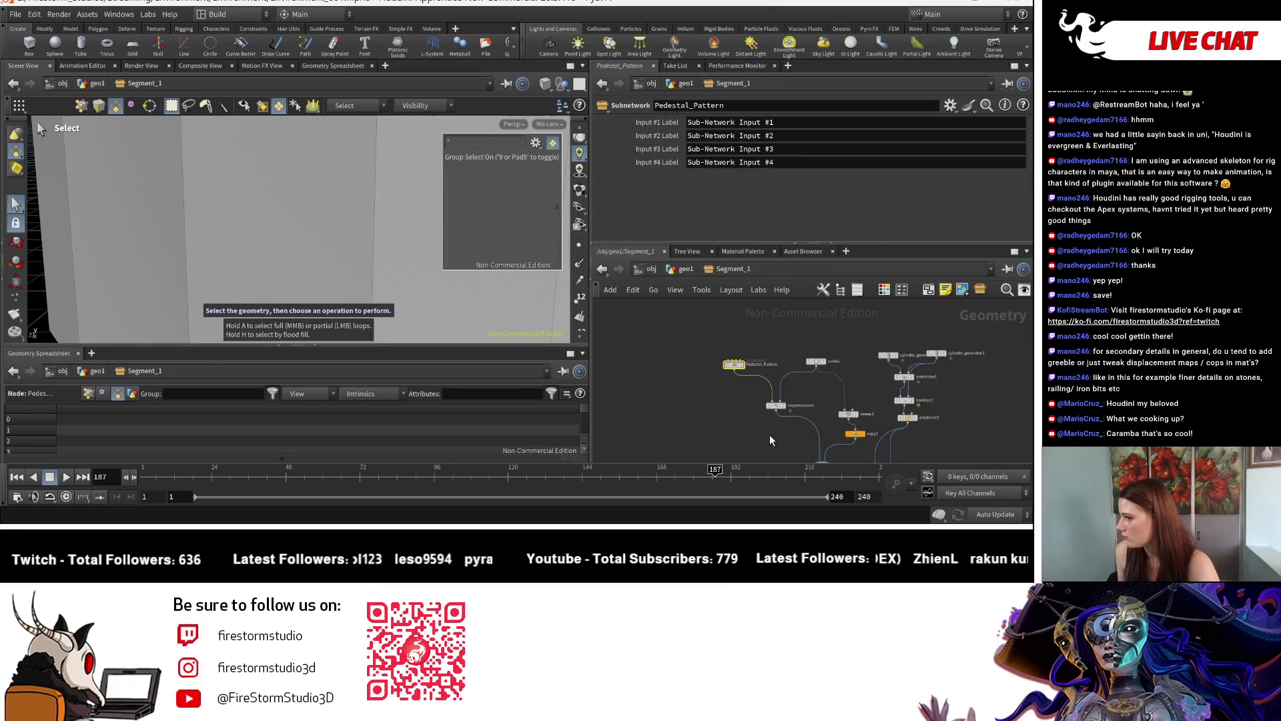
Tumble the viewport around the pedestal to inspect the flower railing from several angles
{"action": "key", "text": "Tab"}
{"action": "key", "text": "Escape"}
{"action": "key", "text": "Escape"}
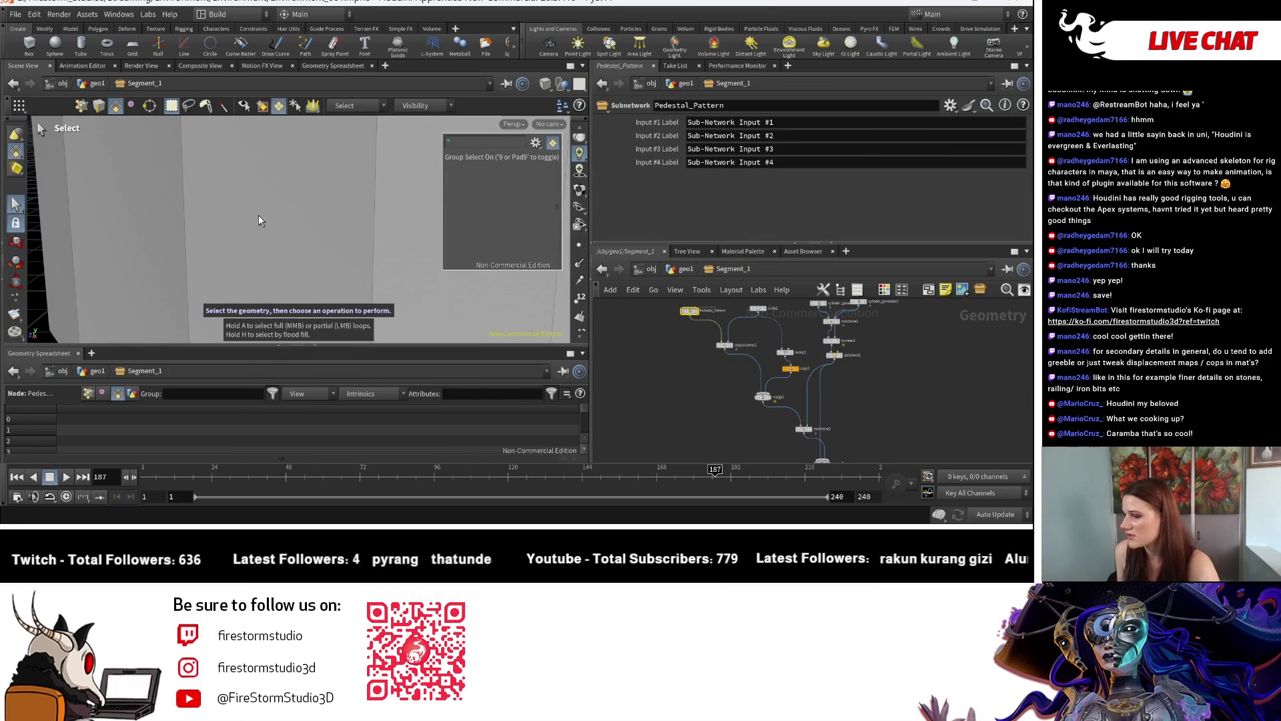
{"action": "right_click_drag", "start_coordinate": [316, 280], "coordinate": [200, 194]}
{"action": "mouse_move", "coordinate": [200, 194]}
{"action": "left_mouse_down"}
{"action": "mouse_move", "coordinate": [360, 243]}
{"action": "mouse_move", "coordinate": [342, 221]}
{"action": "left_mouse_up"}
{"action": "mouse_move", "coordinate": [342, 222]}
{"action": "right_mouse_down"}
{"action": "mouse_move", "coordinate": [354, 200]}
{"action": "mouse_move", "coordinate": [327, 227]}
{"action": "right_mouse_up"}
{"action": "middle_click_drag", "start_coordinate": [327, 227], "coordinate": [324, 201]}
{"action": "left_click_drag", "start_coordinate": [323, 202], "coordinate": [387, 225]}
{"action": "scroll", "coordinate": [757, 406], "scroll_direction": "up", "scroll_amount": 3}
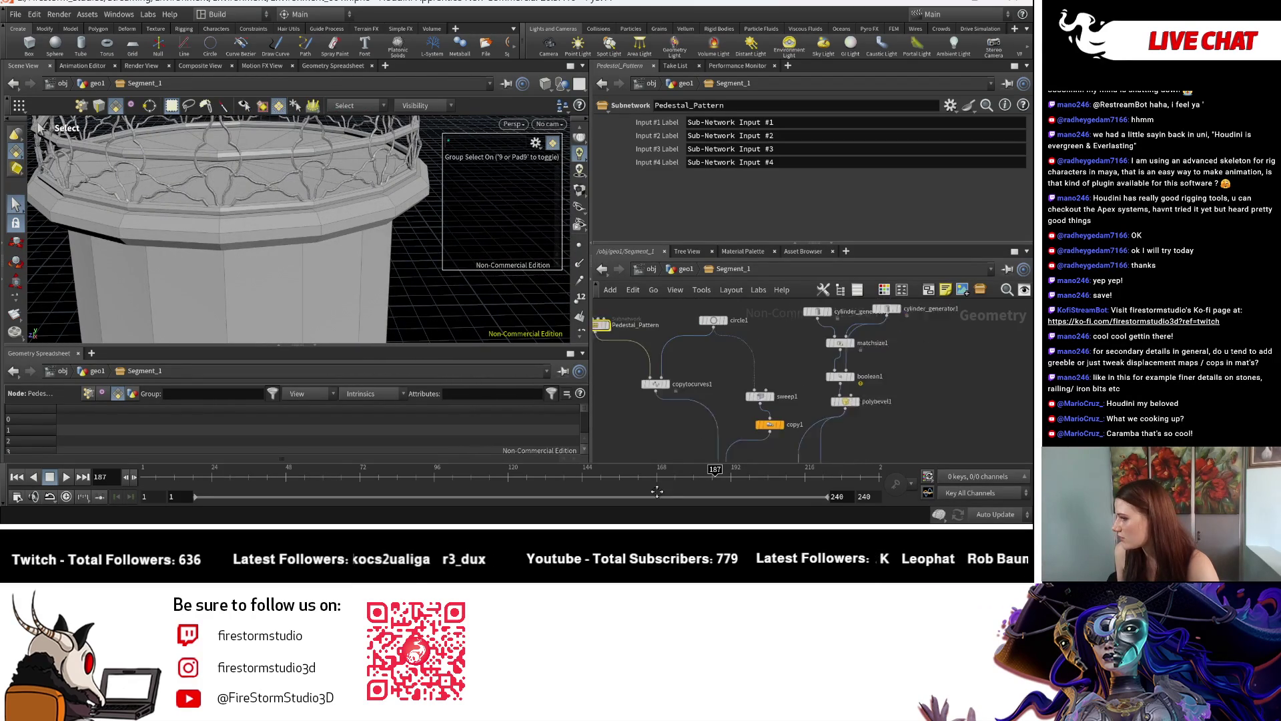
Pan the network to merge1, merge2 and output0, open Ghost Other Objects, and enter Pedestal_Pattern
{"action": "mouse_move", "coordinate": [711, 397]}
{"action": "middle_mouse_down"}
{"action": "mouse_move", "coordinate": [751, 351]}
{"action": "mouse_move", "coordinate": [722, 311]}
{"action": "middle_mouse_up"}
{"action": "mouse_move", "coordinate": [727, 461]}
{"action": "middle_mouse_down"}
{"action": "mouse_move", "coordinate": [728, 399]}
{"action": "mouse_move", "coordinate": [749, 384]}
{"action": "middle_mouse_up"}
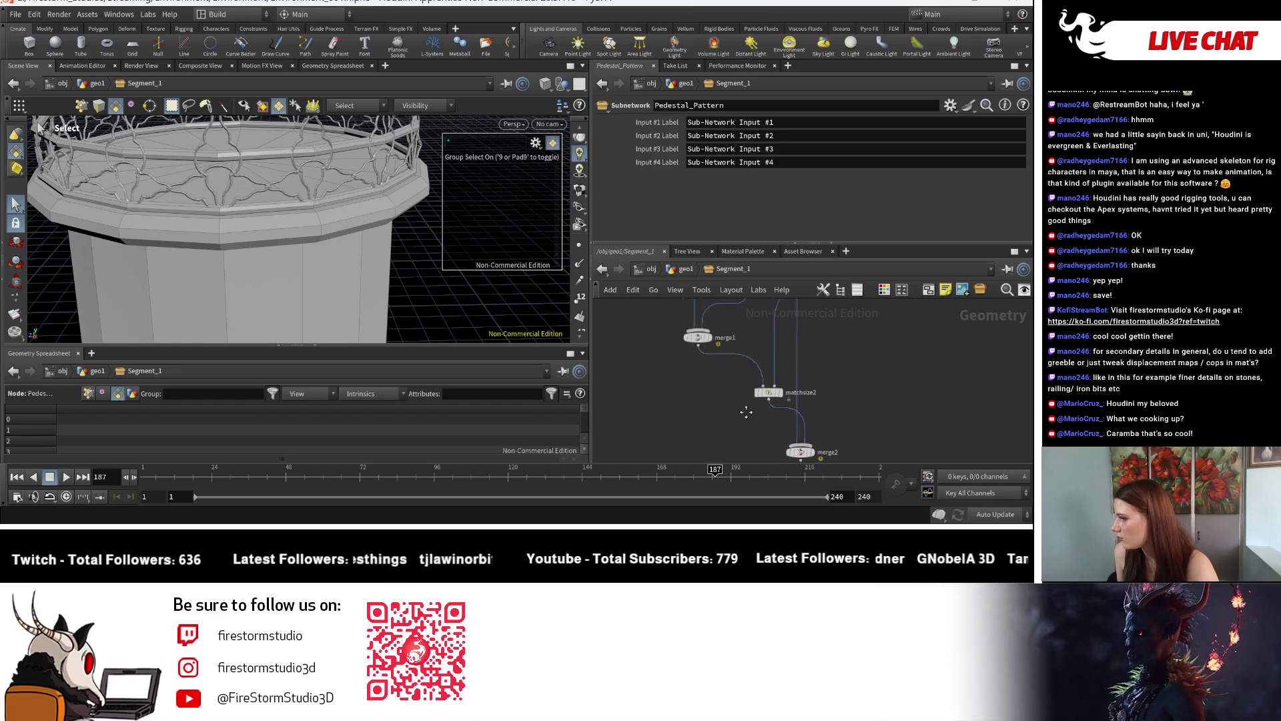
{"action": "scroll", "coordinate": [831, 409], "scroll_direction": "down", "scroll_amount": 2}
{"action": "middle_click_drag", "start_coordinate": [858, 375], "coordinate": [795, 380]}
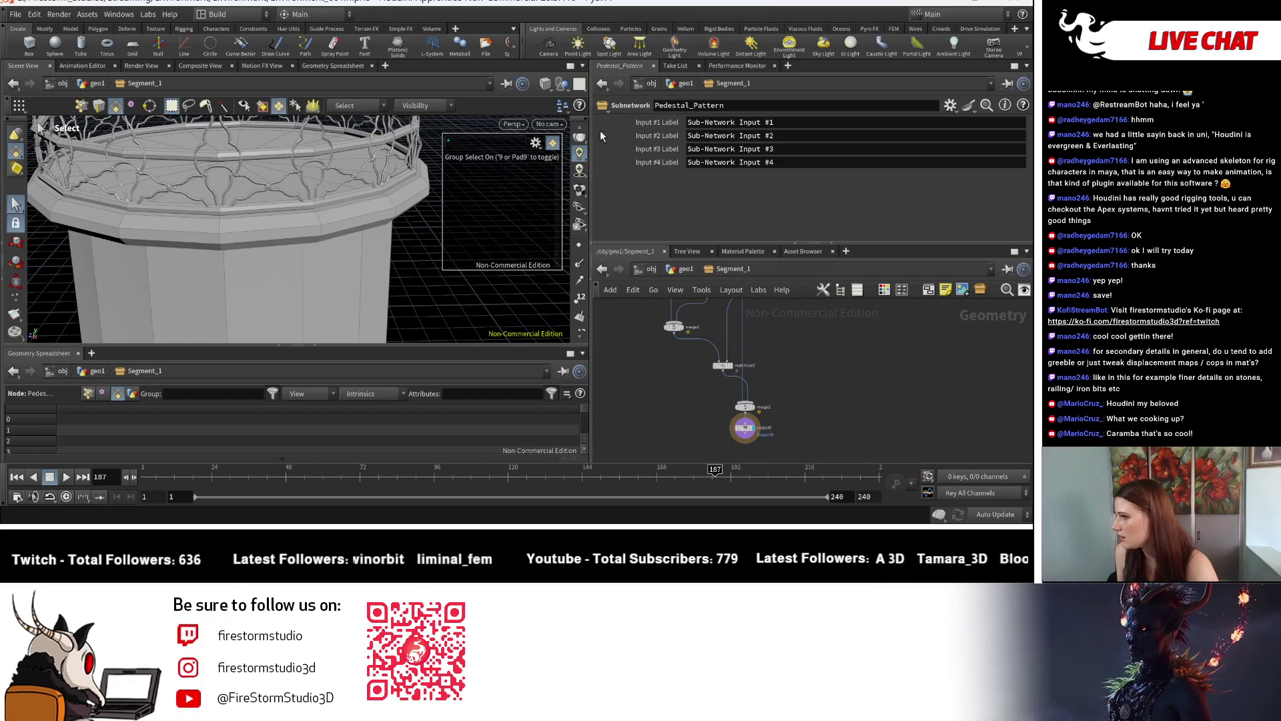
{"action": "left_click", "coordinate": [562, 84]}
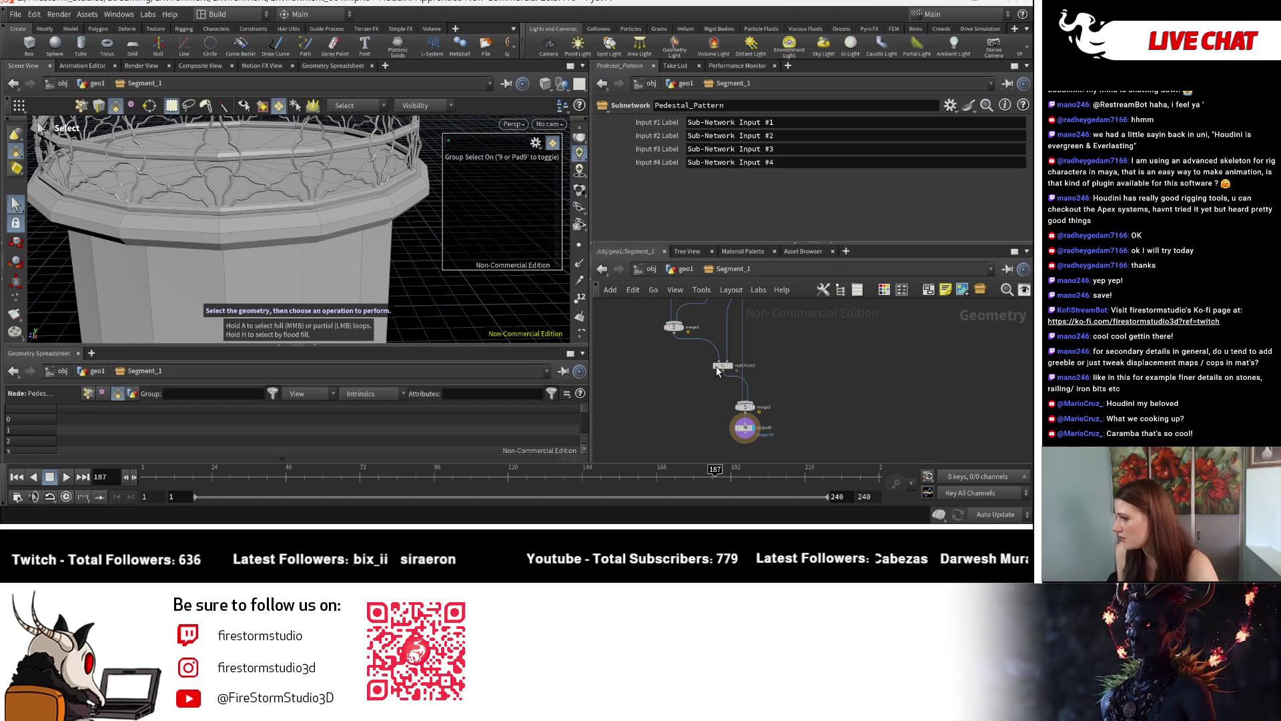
{"action": "double_click", "coordinate": [658, 377]}
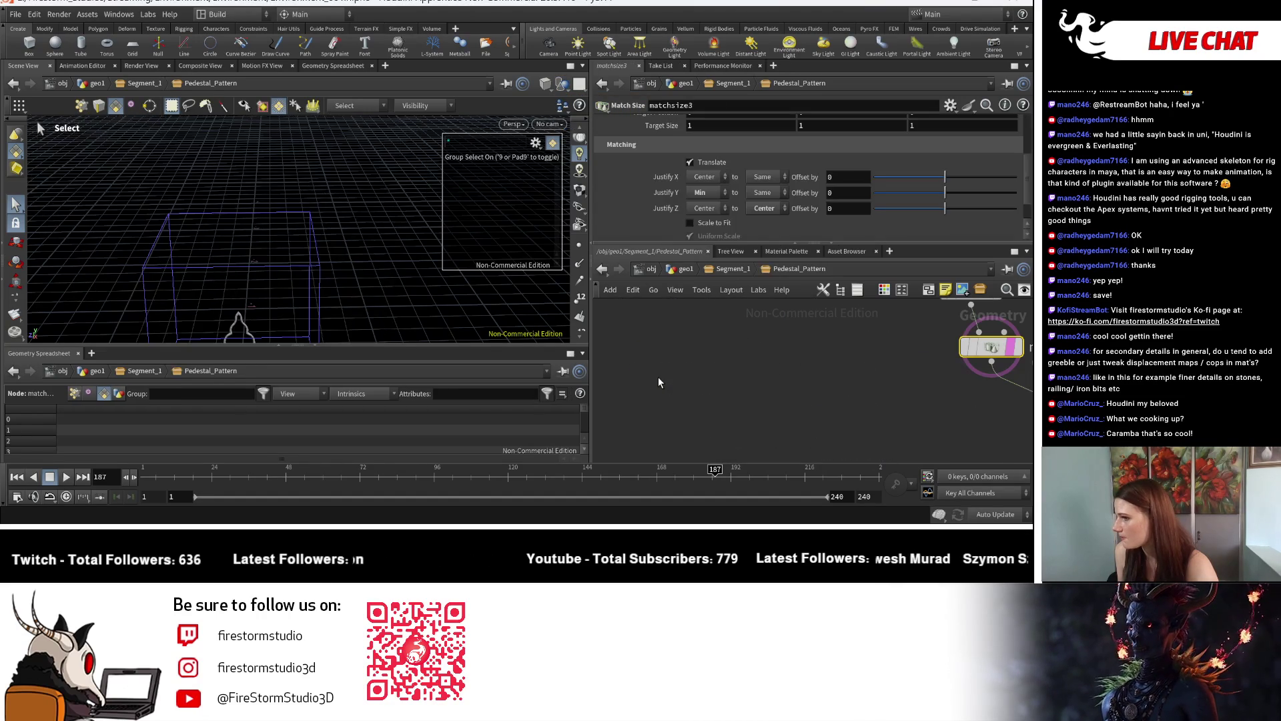
Change how other objects are ghosted and frame all nodes in the Pedestal_Pattern network
{"action": "key", "text": "Escape"}
{"action": "mouse_move", "coordinate": [287, 243]}
{"action": "left_mouse_down"}
{"action": "mouse_move", "coordinate": [254, 206]}
{"action": "mouse_move", "coordinate": [117, 223]}
{"action": "mouse_move", "coordinate": [391, 243]}
{"action": "left_mouse_up"}
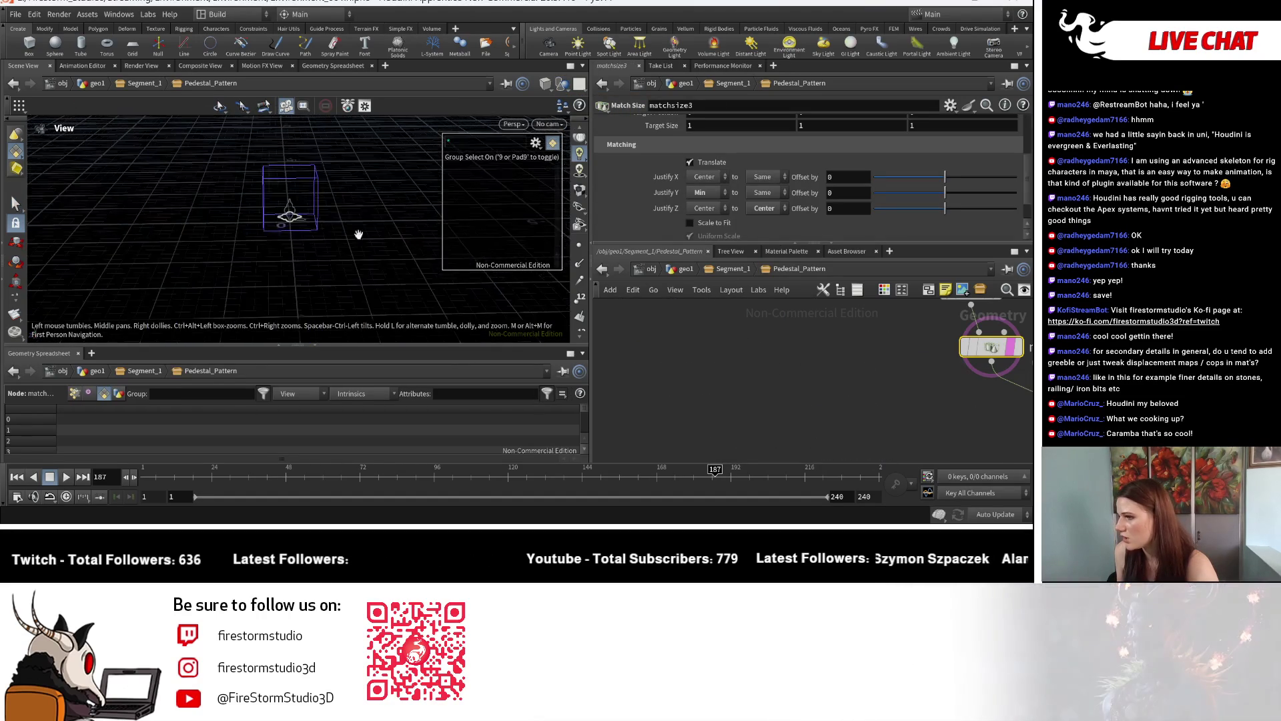
{"action": "key", "text": "s"}
{"action": "left_click", "coordinate": [546, 85]}
{"action": "left_click", "coordinate": [562, 86]}
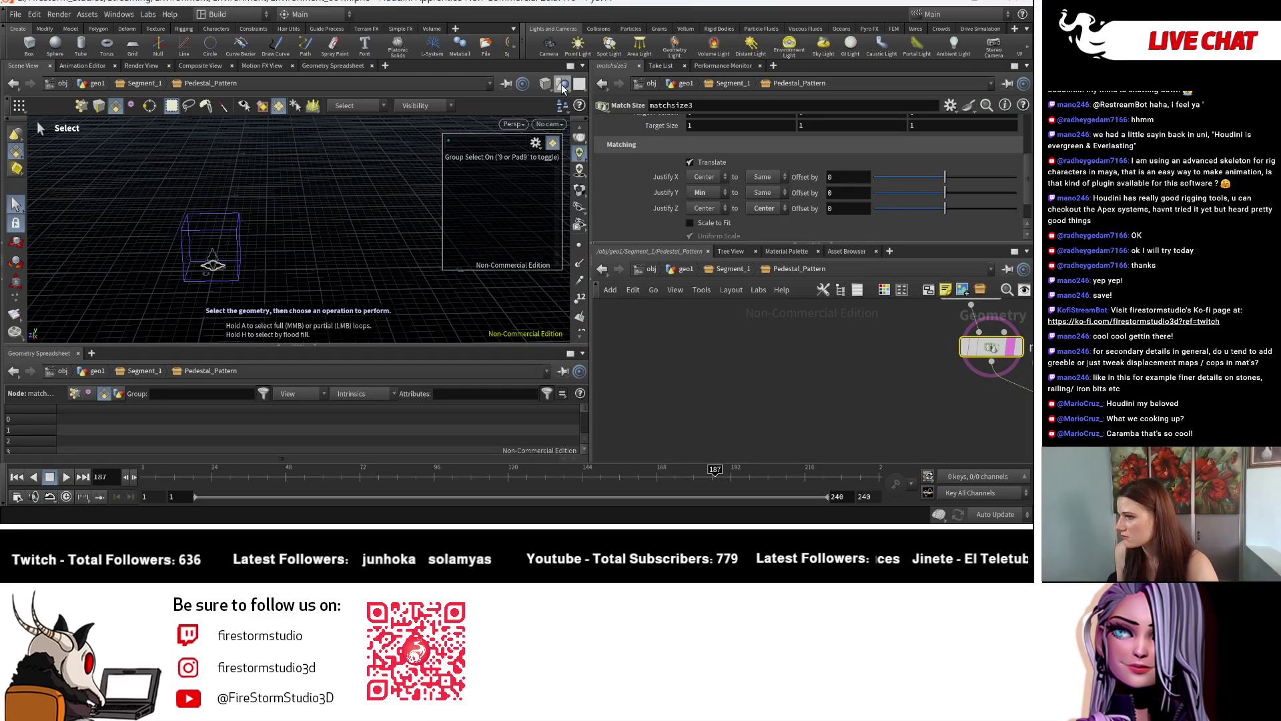
{"action": "key", "text": "h"}
{"action": "scroll", "coordinate": [787, 360], "scroll_direction": "down", "scroll_amount": 3}
{"action": "scroll", "coordinate": [720, 392], "scroll_direction": "up", "scroll_amount": 5}
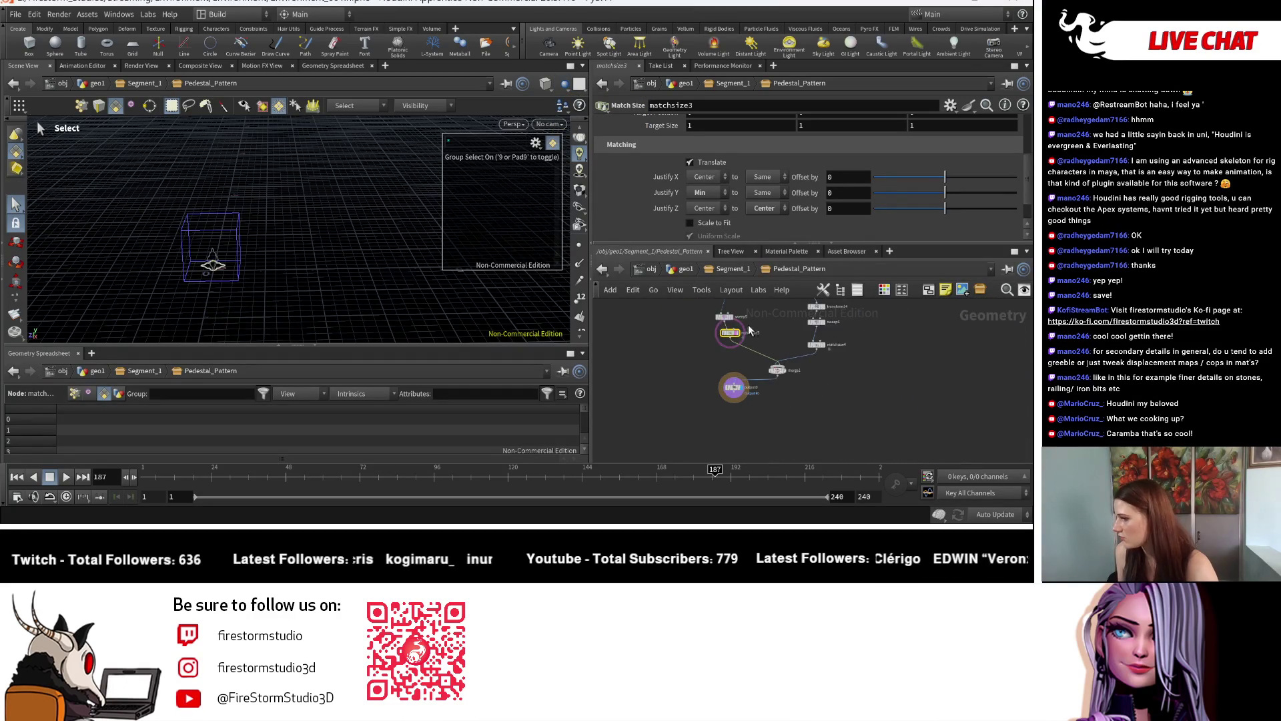
On transform14, set Rotate X back to 91.3 and Y rotation to 140
{"action": "left_click", "coordinate": [694, 387]}
{"action": "key", "text": "Escape"}
{"action": "left_click_drag", "start_coordinate": [401, 247], "coordinate": [121, 261]}
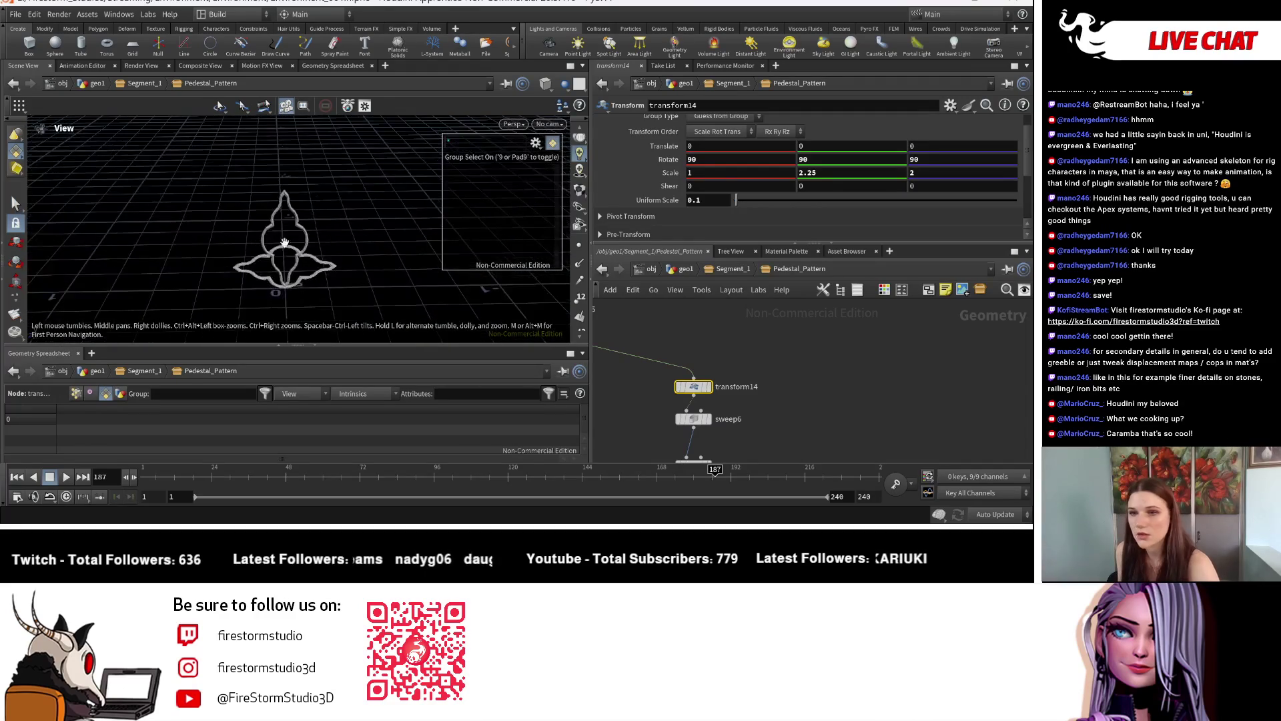
{"action": "key", "text": "s"}
{"action": "mouse_move", "coordinate": [714, 162]}
{"action": "middle_mouse_down"}
{"action": "mouse_move", "coordinate": [798, 146]}
{"action": "mouse_move", "coordinate": [740, 146]}
{"action": "middle_mouse_up"}
{"action": "middle_click_drag", "start_coordinate": [878, 146], "coordinate": [743, 159]}
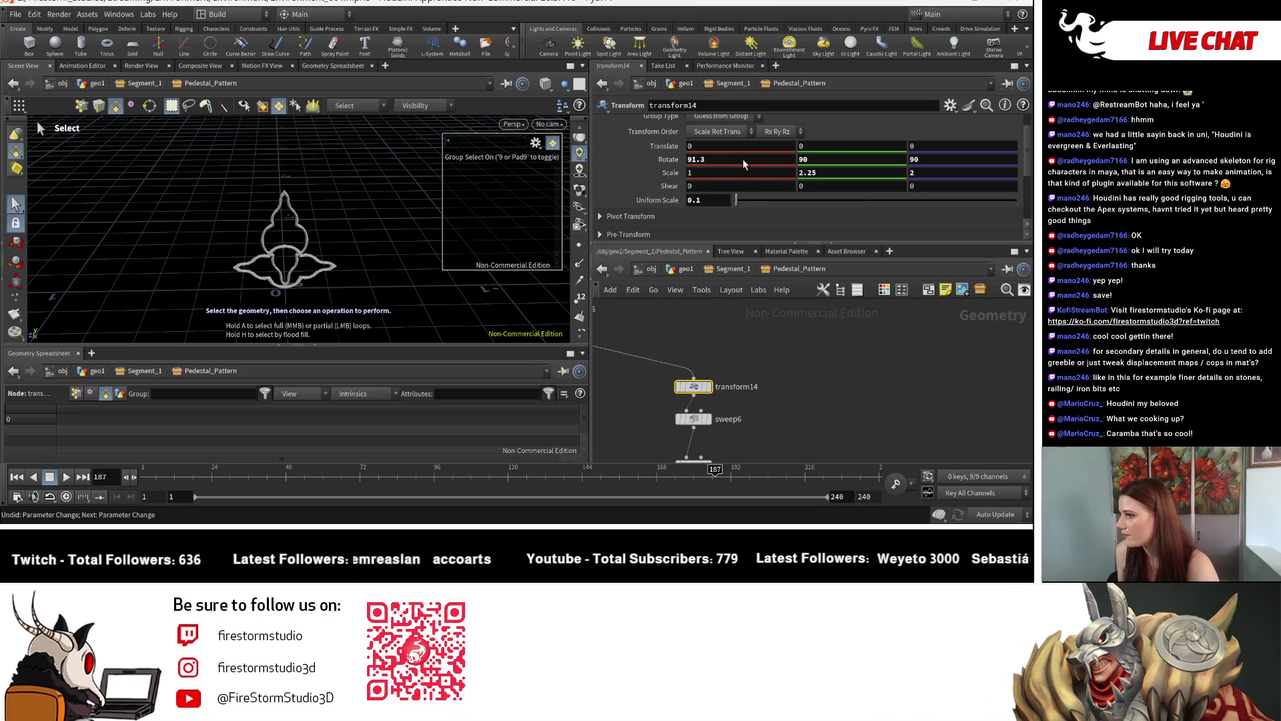
{"action": "middle_click_drag", "start_coordinate": [884, 161], "coordinate": [878, 136]}
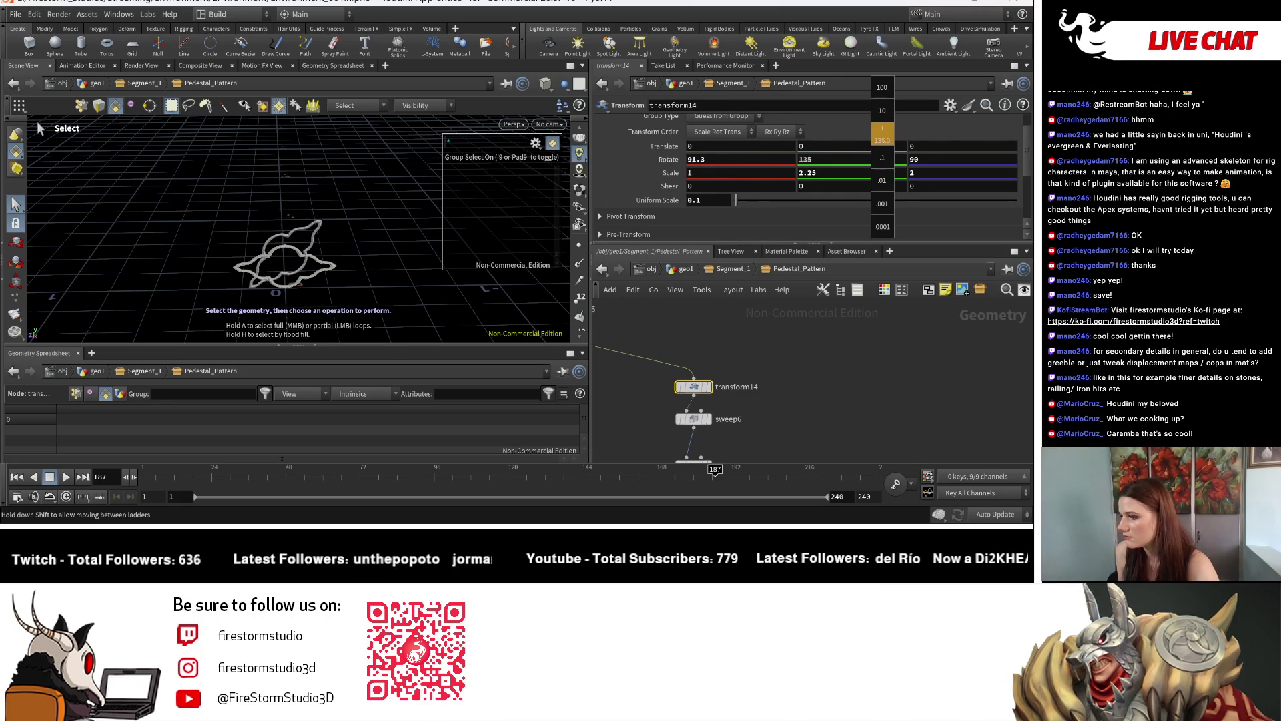
{"action": "middle_click_drag", "start_coordinate": [882, 137], "coordinate": [887, 136]}
Raise transform14's Y rotation further, past 200, while orbiting to check the profile
{"action": "key", "text": "Escape"}
{"action": "mouse_move", "coordinate": [341, 254]}
{"action": "left_mouse_down"}
{"action": "mouse_move", "coordinate": [400, 281]}
{"action": "mouse_move", "coordinate": [300, 229]}
{"action": "mouse_move", "coordinate": [421, 274]}
{"action": "mouse_move", "coordinate": [263, 235]}
{"action": "mouse_move", "coordinate": [358, 295]}
{"action": "mouse_move", "coordinate": [217, 185]}
{"action": "mouse_move", "coordinate": [434, 238]}
{"action": "left_mouse_up"}
{"action": "key", "text": "s"}
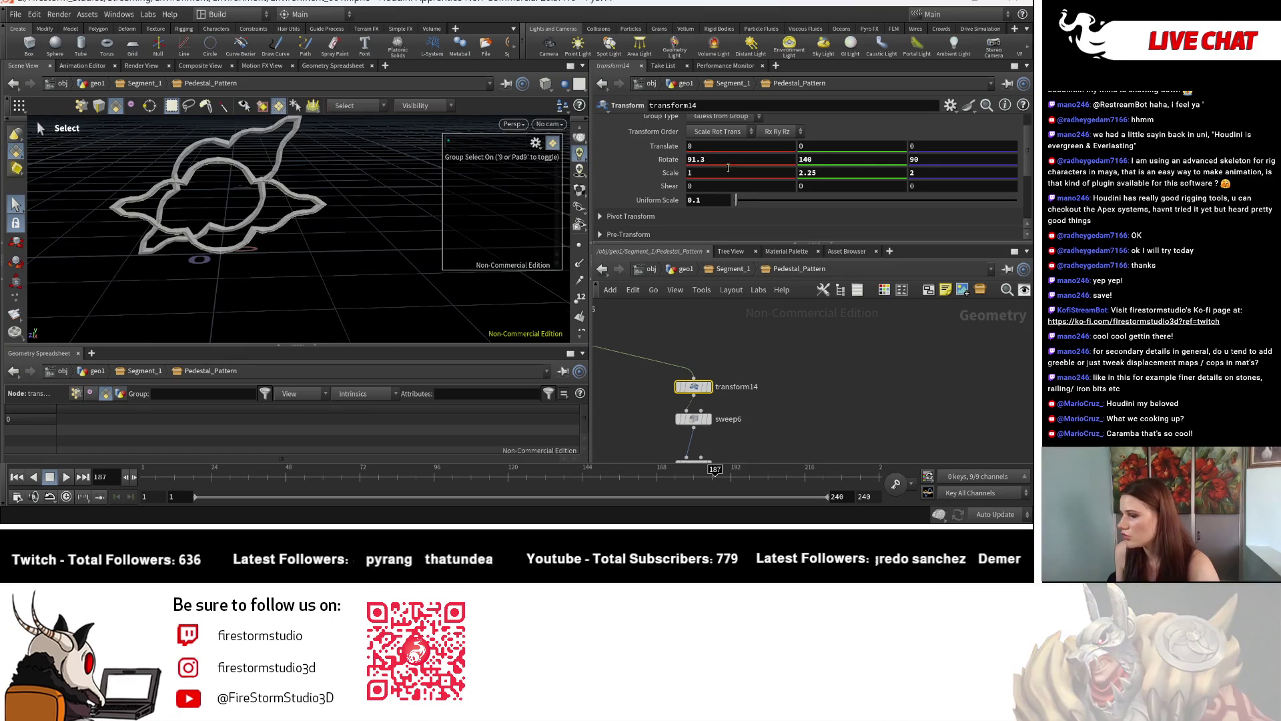
{"action": "mouse_move", "coordinate": [827, 160]}
{"action": "middle_mouse_down"}
{"action": "mouse_move", "coordinate": [827, 127]}
{"action": "mouse_move", "coordinate": [937, 123]}
{"action": "mouse_move", "coordinate": [854, 110]}
{"action": "mouse_move", "coordinate": [772, 123]}
{"action": "middle_mouse_up"}
{"action": "key", "text": "Tab"}
{"action": "key", "text": "Escape"}
{"action": "key", "text": "Escape"}
{"action": "scroll", "coordinate": [278, 282], "scroll_direction": "down", "scroll_amount": 5}
{"action": "left_click_drag", "start_coordinate": [312, 299], "coordinate": [333, 284]}
{"action": "key", "text": "s"}
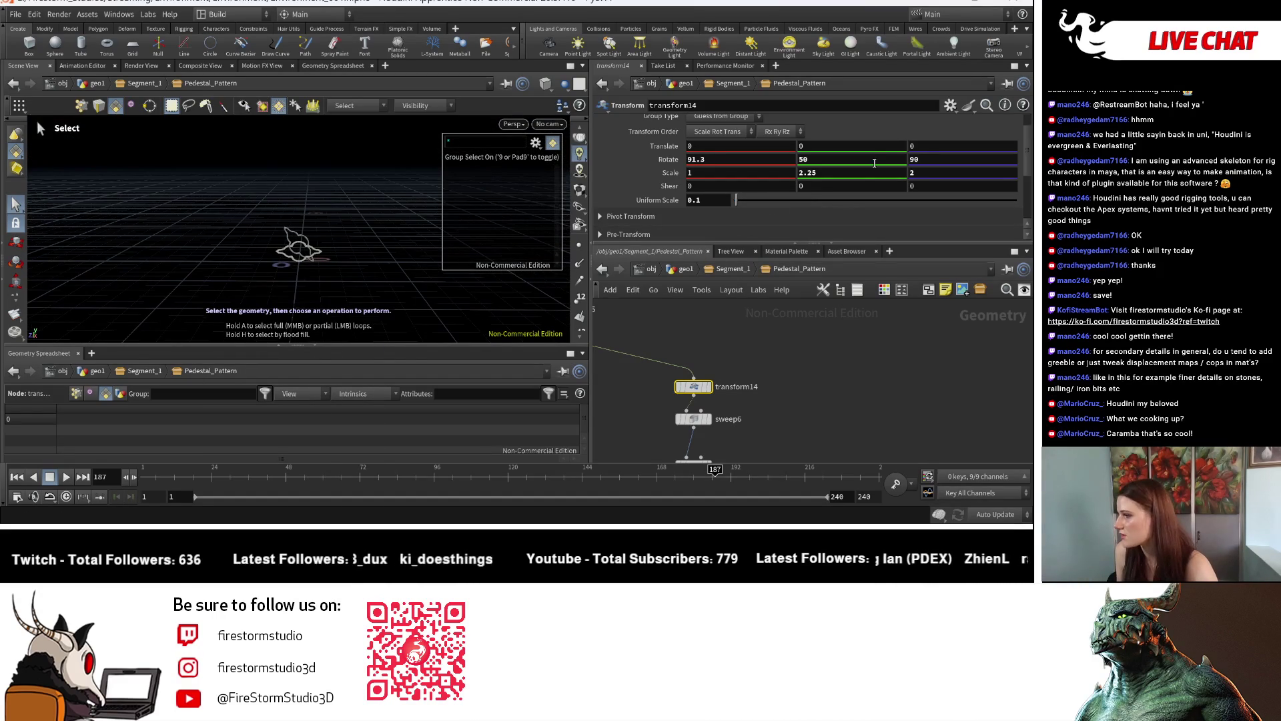
{"action": "middle_click_drag", "start_coordinate": [832, 162], "coordinate": [842, 144]}
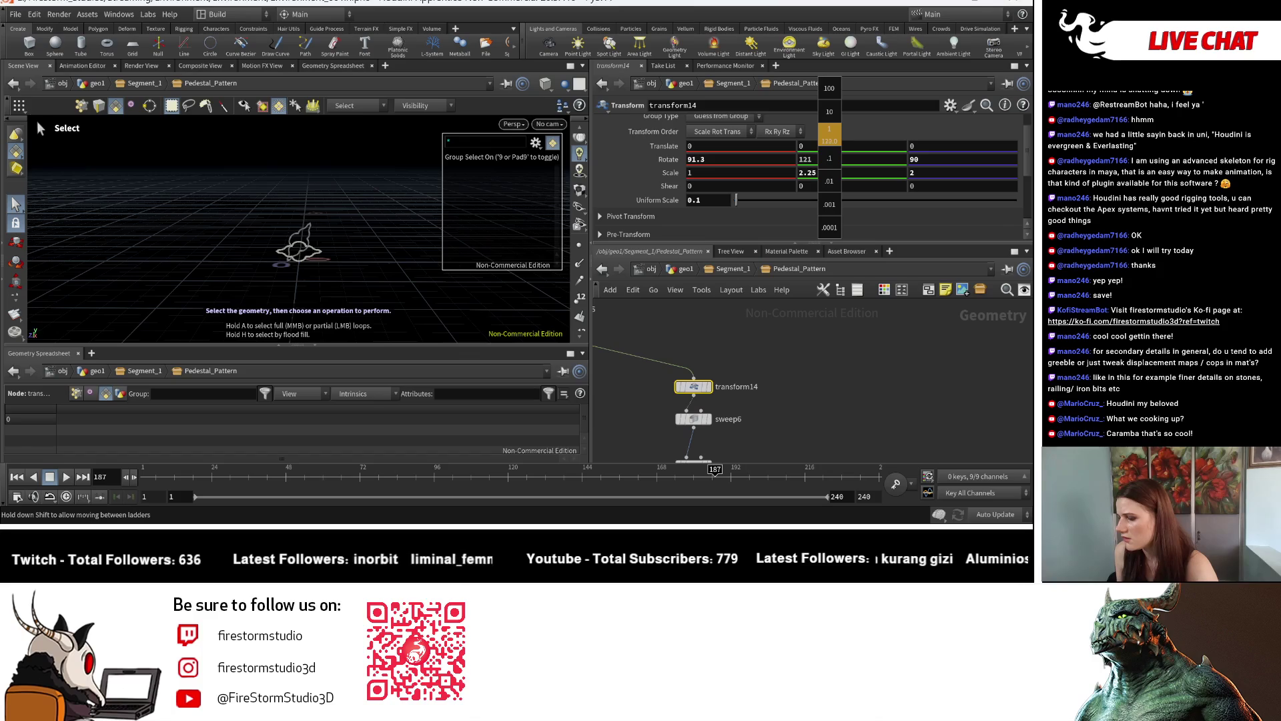
{"action": "middle_click_drag", "start_coordinate": [842, 144], "coordinate": [941, 144]}
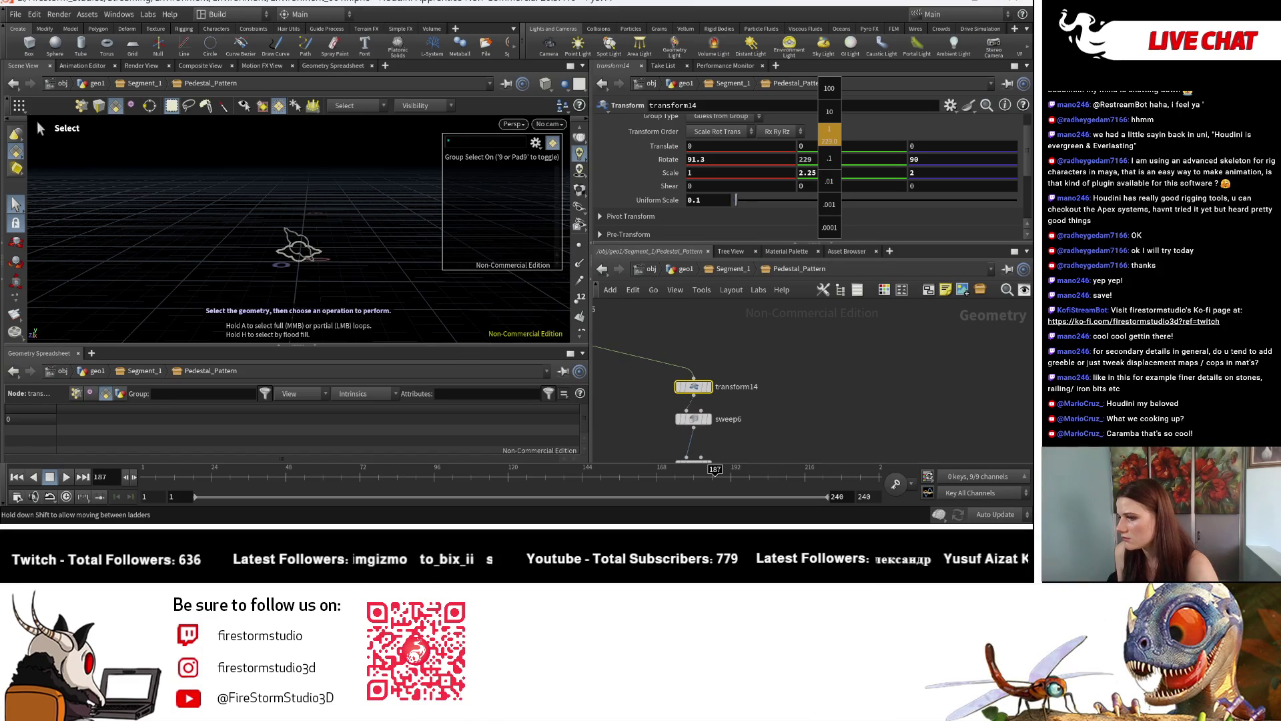
Go up to the Segment_1 network and orbit to view the pedestal top and railing
{"action": "scroll", "coordinate": [746, 382], "scroll_direction": "down", "scroll_amount": 3}
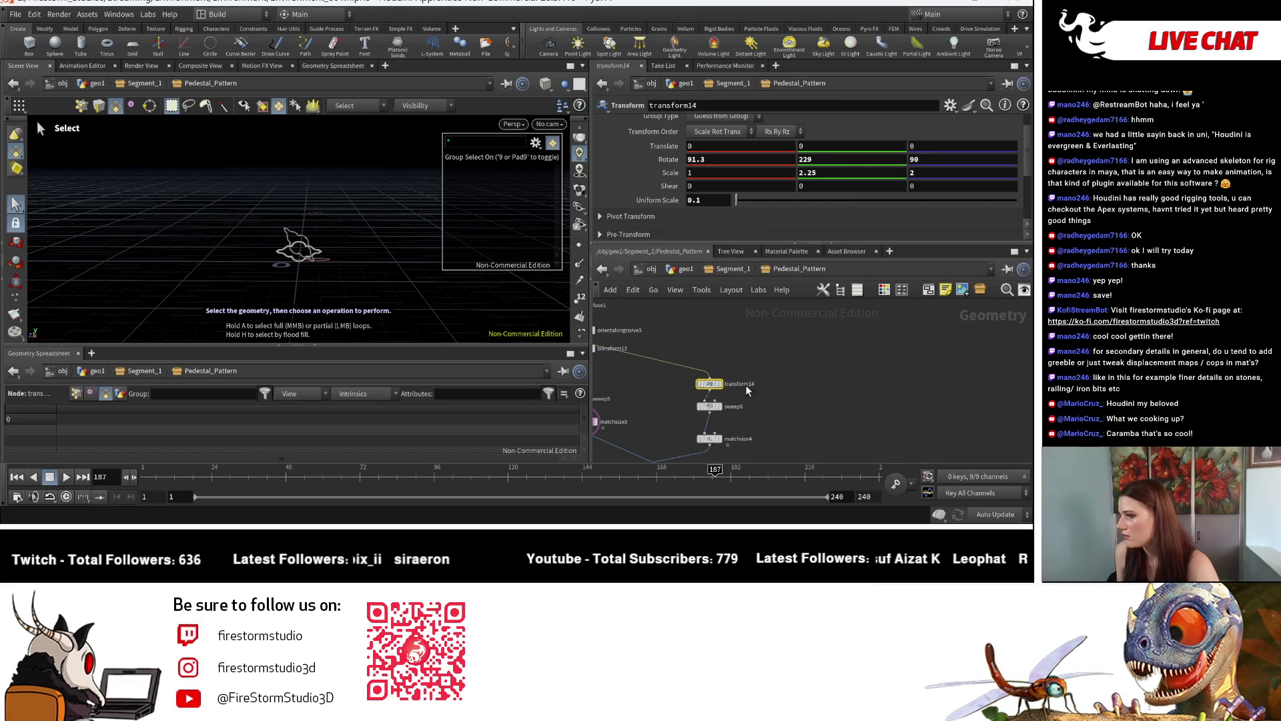
{"action": "left_click", "coordinate": [729, 271]}
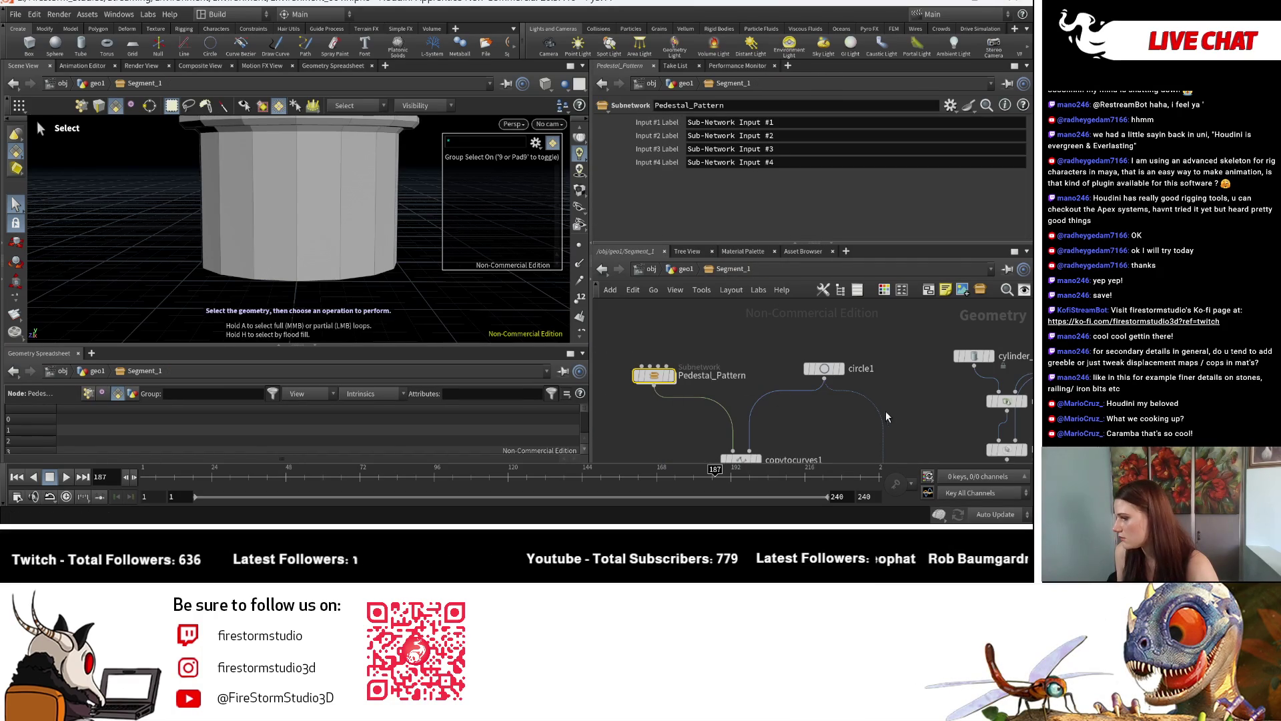
{"action": "key", "text": "Escape"}
{"action": "mouse_move", "coordinate": [58, 207]}
{"action": "left_mouse_down"}
{"action": "mouse_move", "coordinate": [419, 268]}
{"action": "mouse_move", "coordinate": [387, 248]}
{"action": "left_mouse_up"}
Undo the rotation changes so transform14's Y rotation returns to 90
{"action": "key", "text": "ctrl+z"}
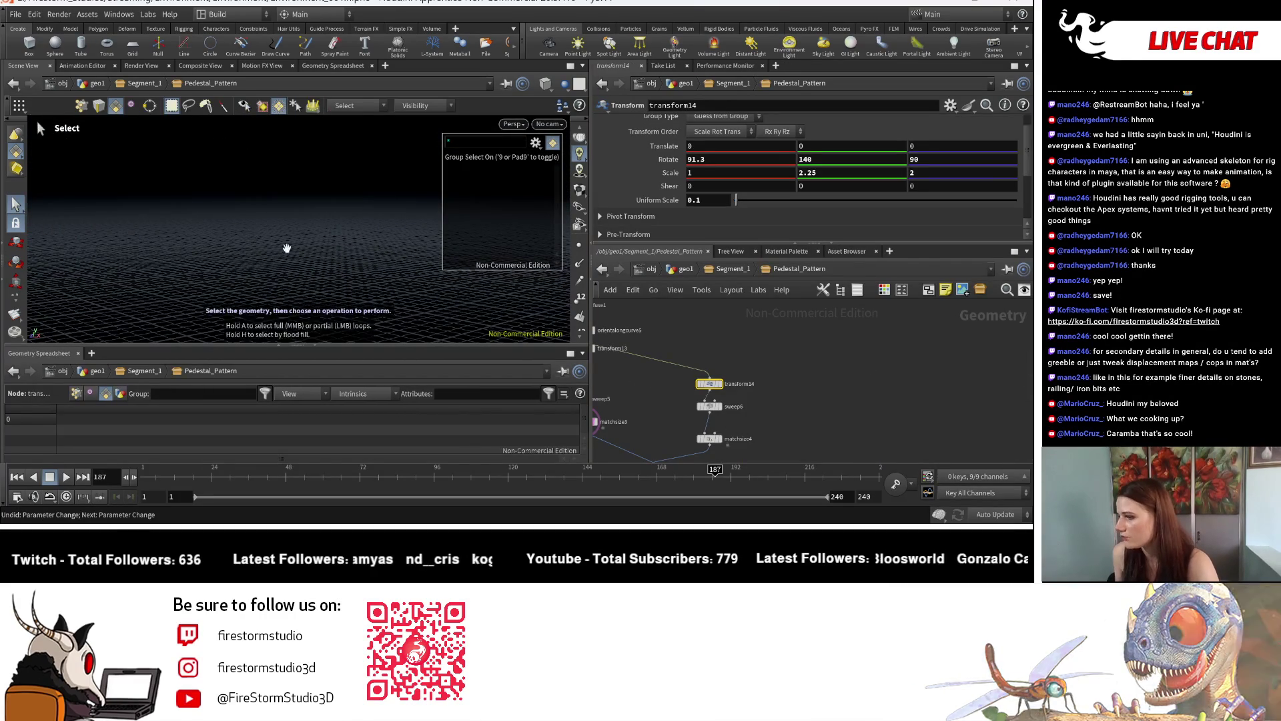
{"action": "key", "text": "ctrl+z"}
{"action": "key", "text": "Escape"}
{"action": "key", "text": "ctrl+z"}
{"action": "key", "text": "f"}
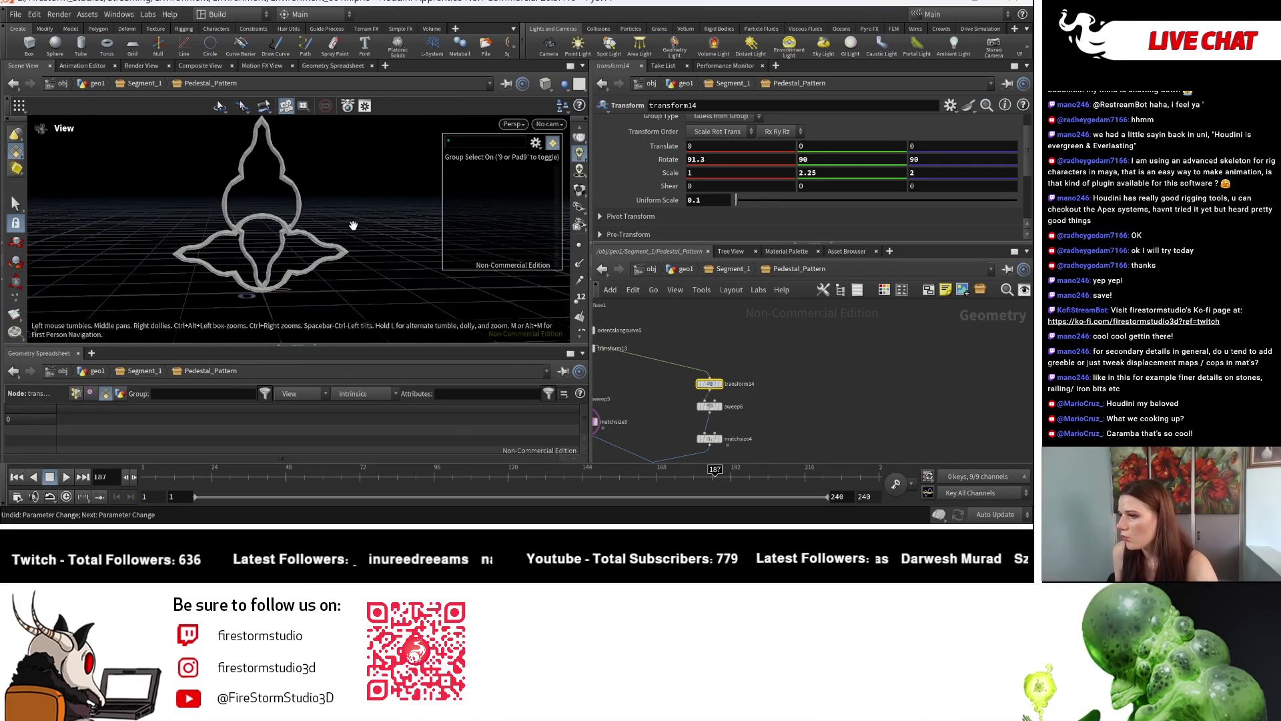
{"action": "key", "text": "s"}
Frame the network and move transform14 above and to the right of sweep6
{"action": "key", "text": "h"}
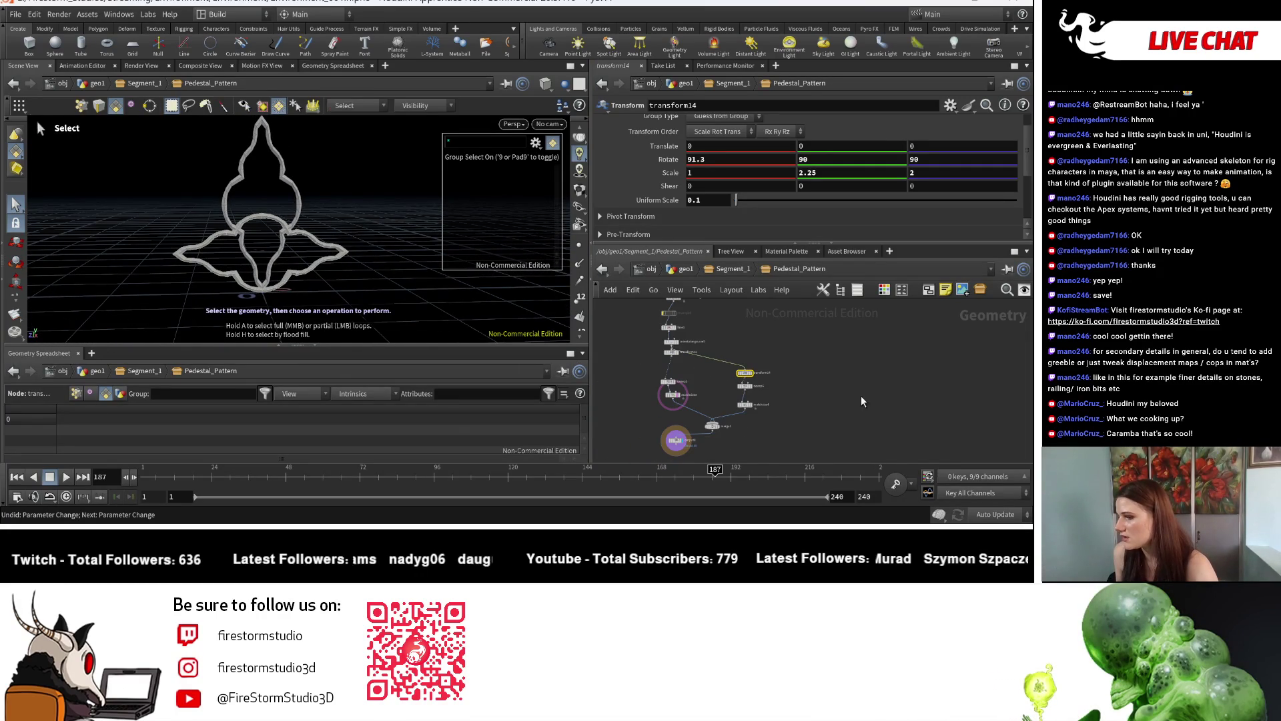
{"action": "key", "text": "h"}
{"action": "scroll", "coordinate": [812, 383], "scroll_direction": "up", "scroll_amount": 5}
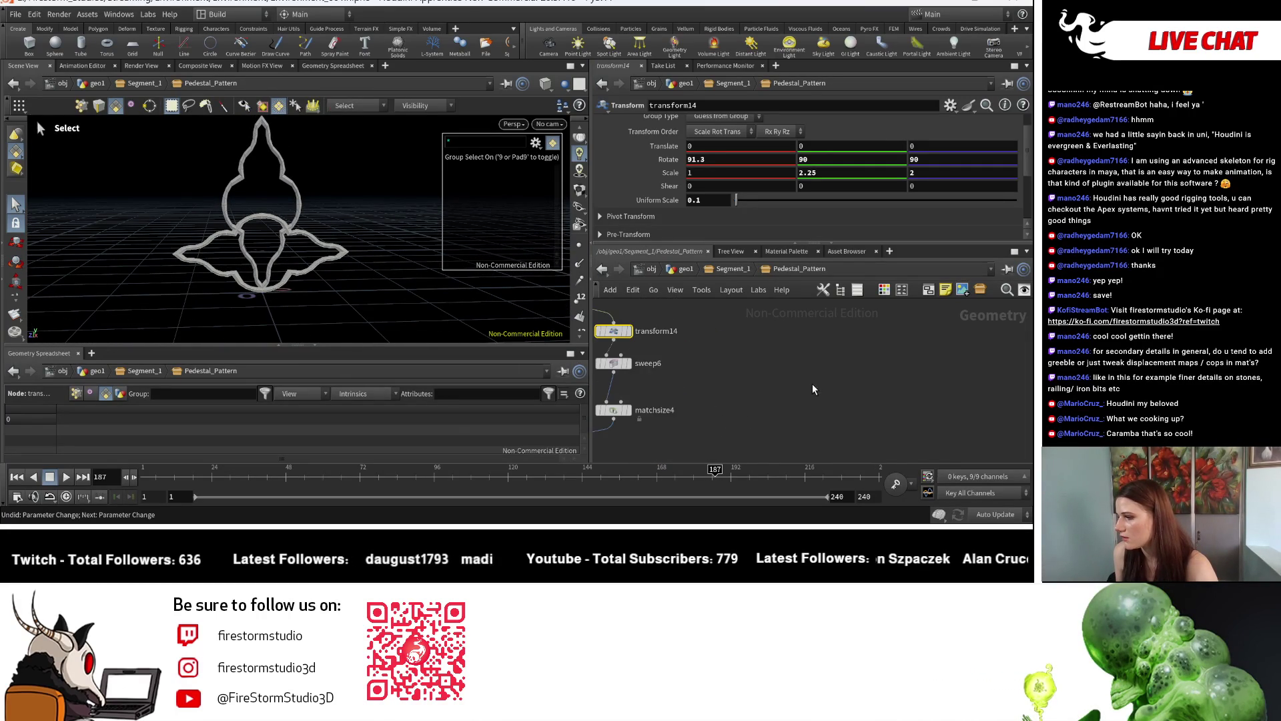
{"action": "middle_click_drag", "start_coordinate": [640, 367], "coordinate": [751, 366]}
{"action": "left_click", "coordinate": [745, 361]}
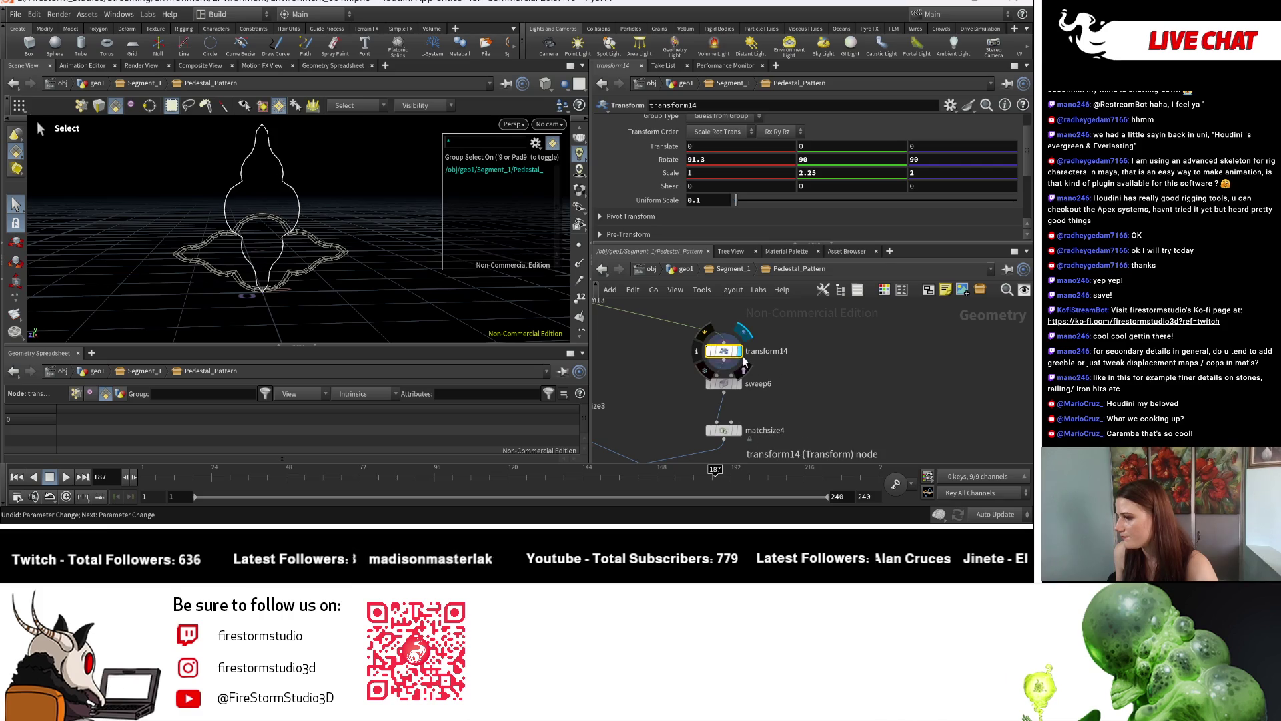
{"action": "scroll", "coordinate": [726, 360], "scroll_direction": "down", "scroll_amount": 2}
{"action": "left_click_drag", "start_coordinate": [724, 354], "coordinate": [755, 336]}
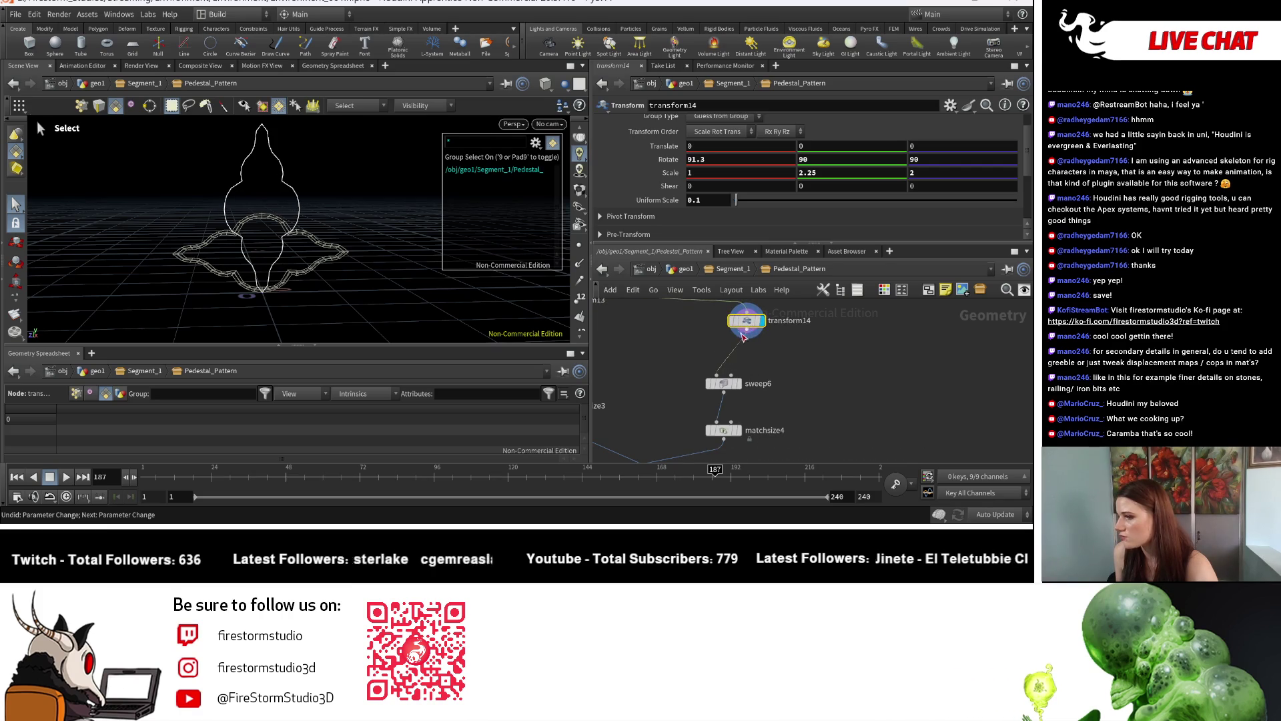
Box-select transform14, sweep6 and matchsize4 together
{"action": "scroll", "coordinate": [783, 377], "scroll_direction": "up", "scroll_amount": 1}
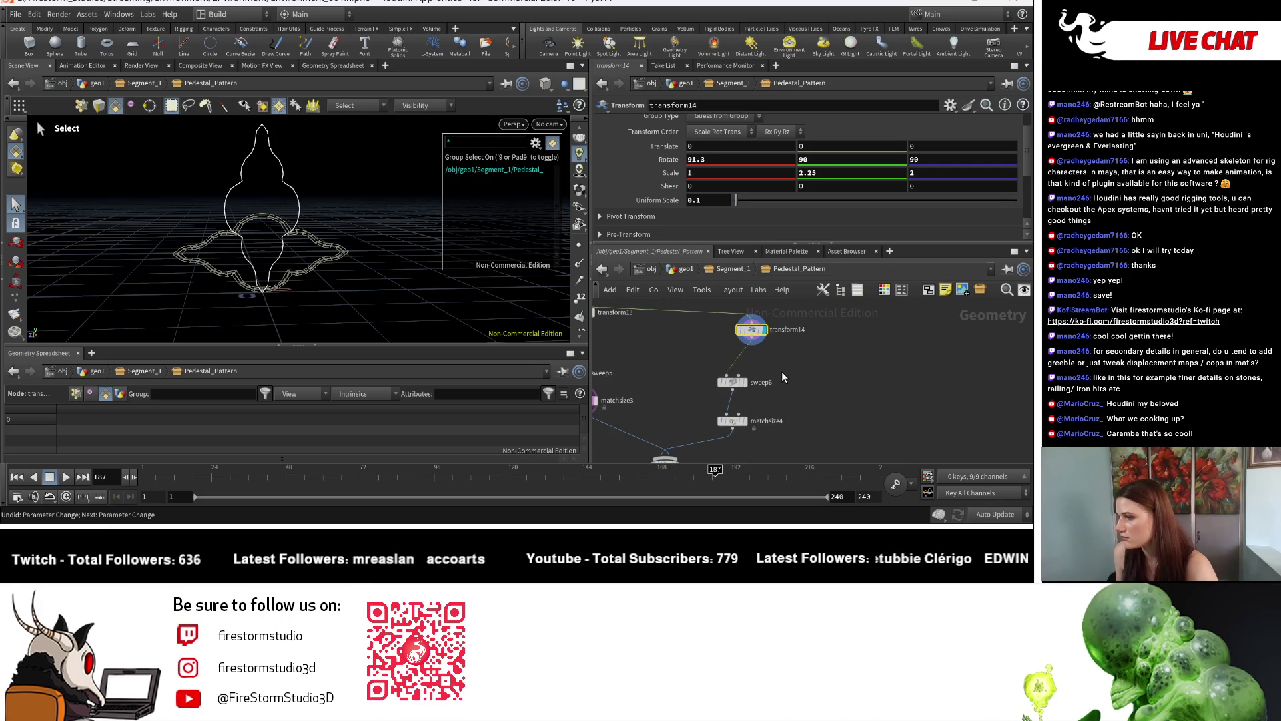
{"action": "scroll", "coordinate": [782, 370], "scroll_direction": "down", "scroll_amount": 1}
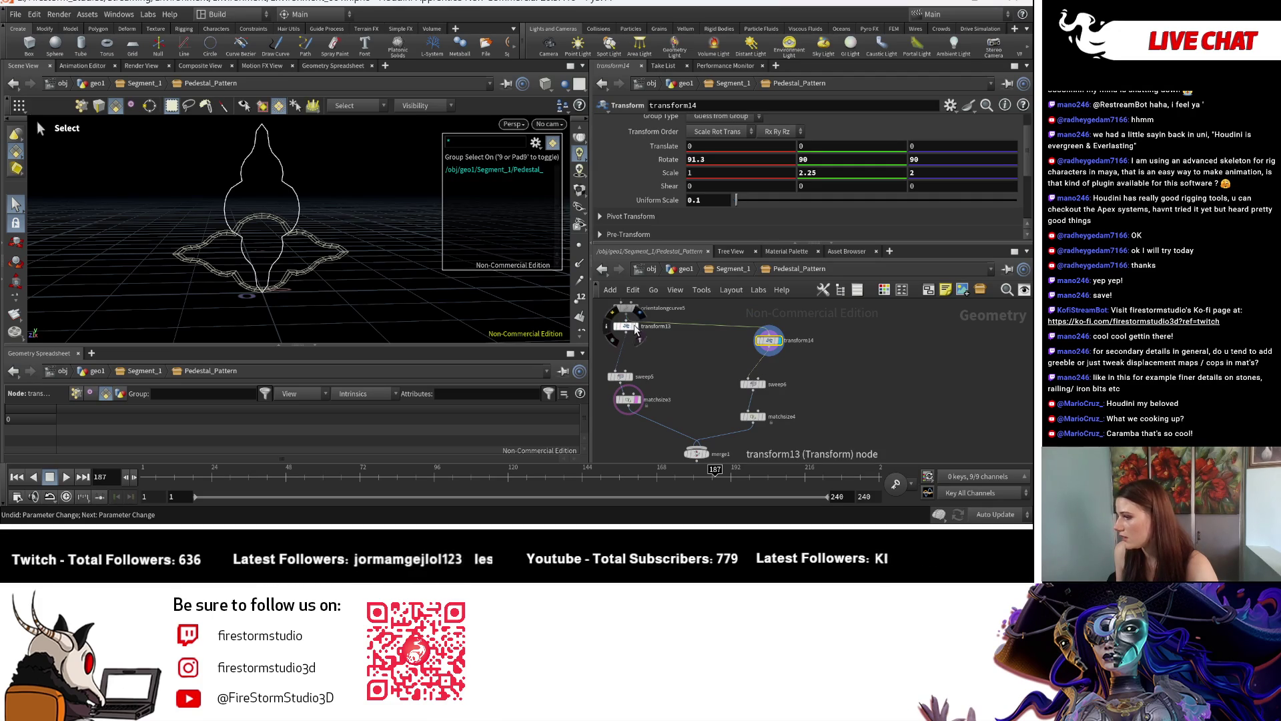
{"action": "left_click_drag", "start_coordinate": [632, 328], "coordinate": [623, 337]}
{"action": "left_click_drag", "start_coordinate": [830, 319], "coordinate": [734, 429]}
Duplicate transform14 and place the copy as transform15
{"action": "left_click", "coordinate": [762, 338]}
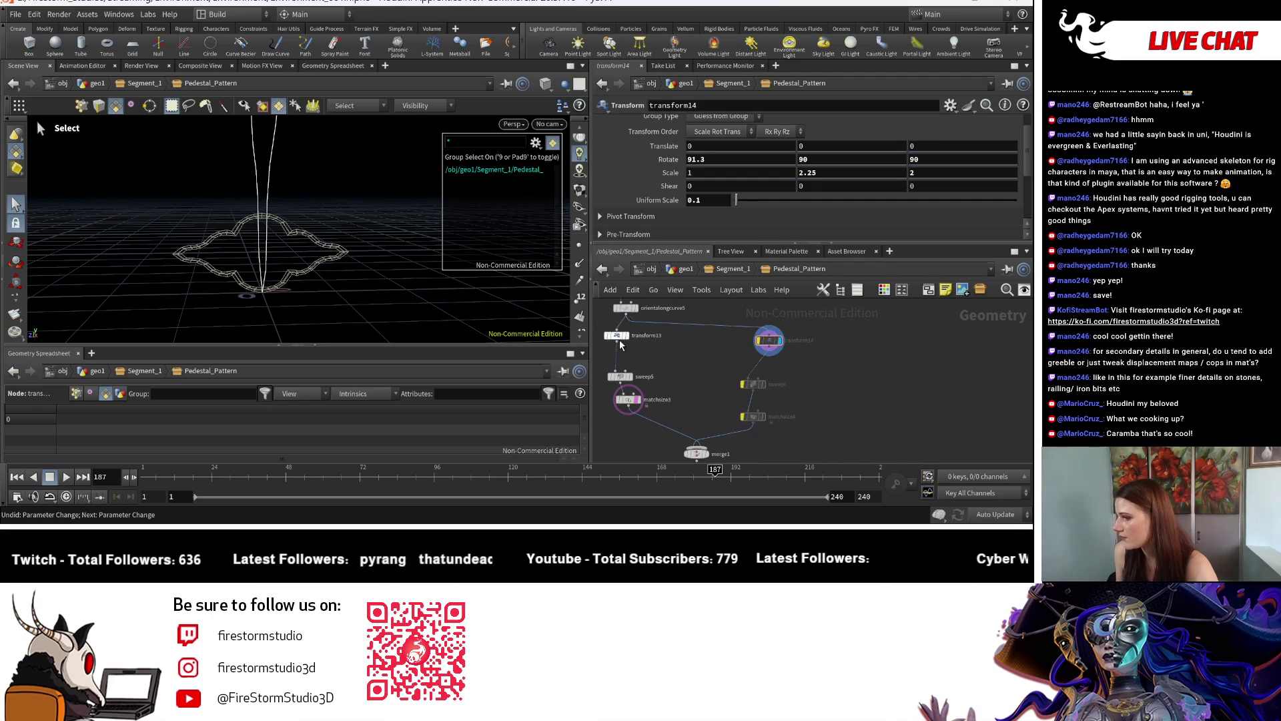
{"action": "key", "text": "ctrl+v"}
{"action": "left_click", "coordinate": [859, 348]}
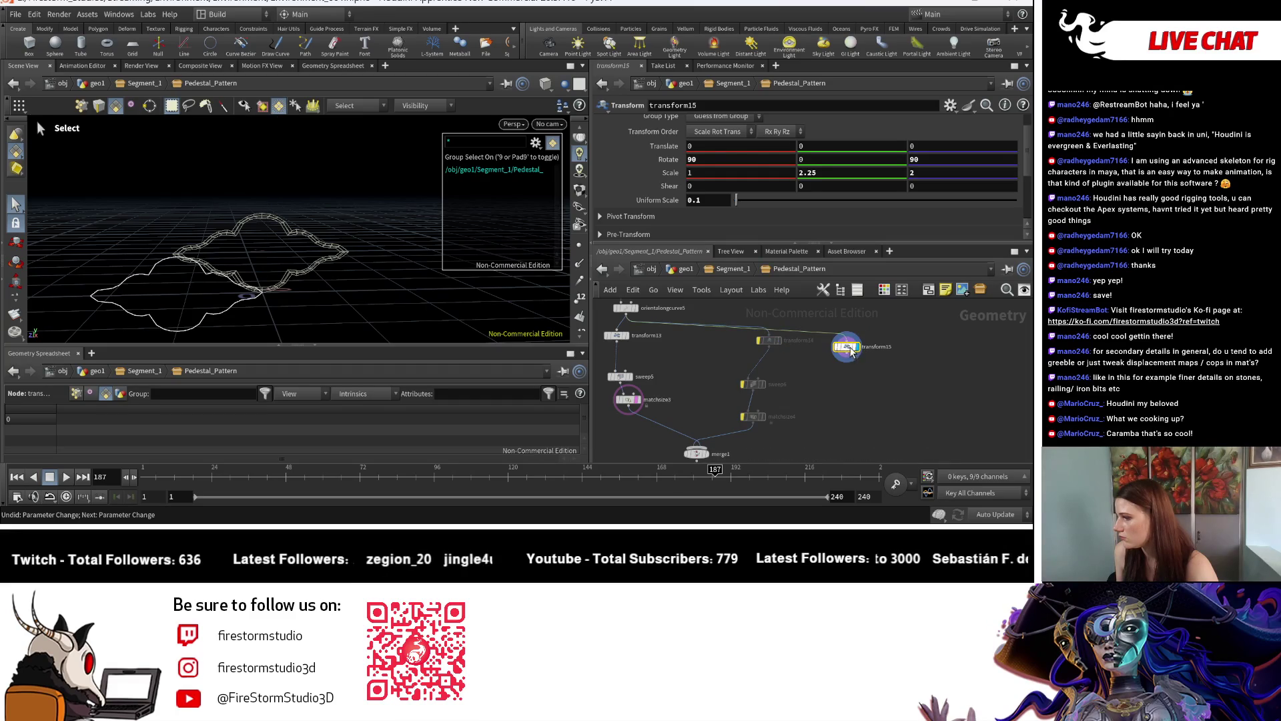
{"action": "mouse_move", "coordinate": [339, 297]}
{"action": "middle_mouse_down", "text": "alt"}
{"action": "mouse_move", "coordinate": [314, 267]}
{"action": "mouse_move", "coordinate": [322, 246]}
{"action": "middle_mouse_up", "text": "alt"}
{"action": "scroll", "coordinate": [906, 383], "scroll_direction": "up", "scroll_amount": 3}
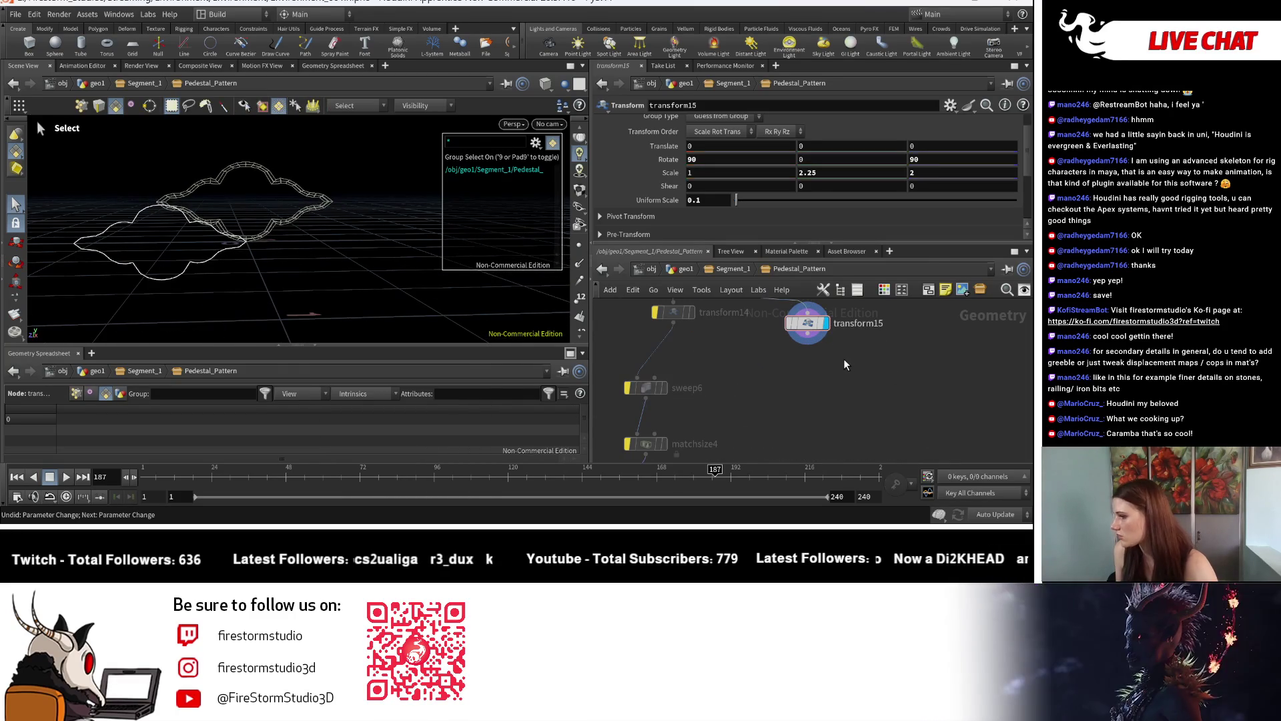
Add a Copy and Transform node, copy1, under transform15 and wire transform15 into it
{"action": "key", "text": "Tab"}
{"action": "mouse_move", "coordinate": [844, 359]}
{"action": "type", "text": "c"}
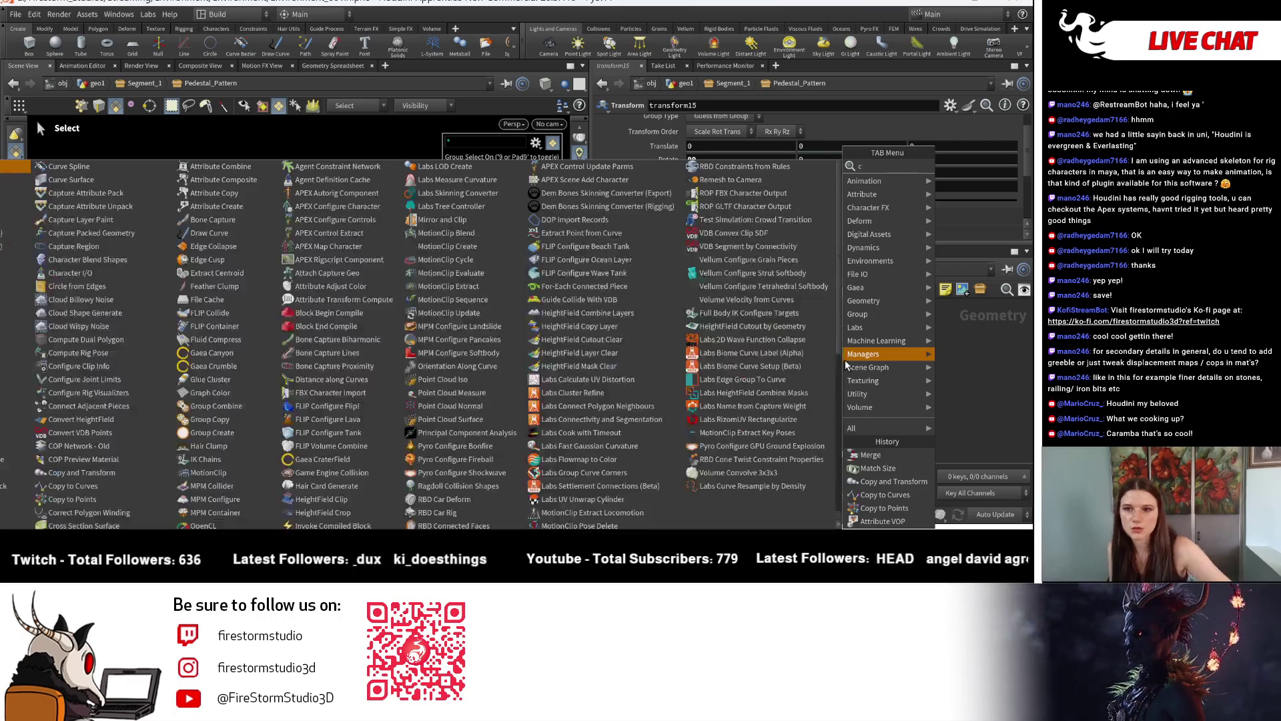
{"action": "type", "text": "opy an"}
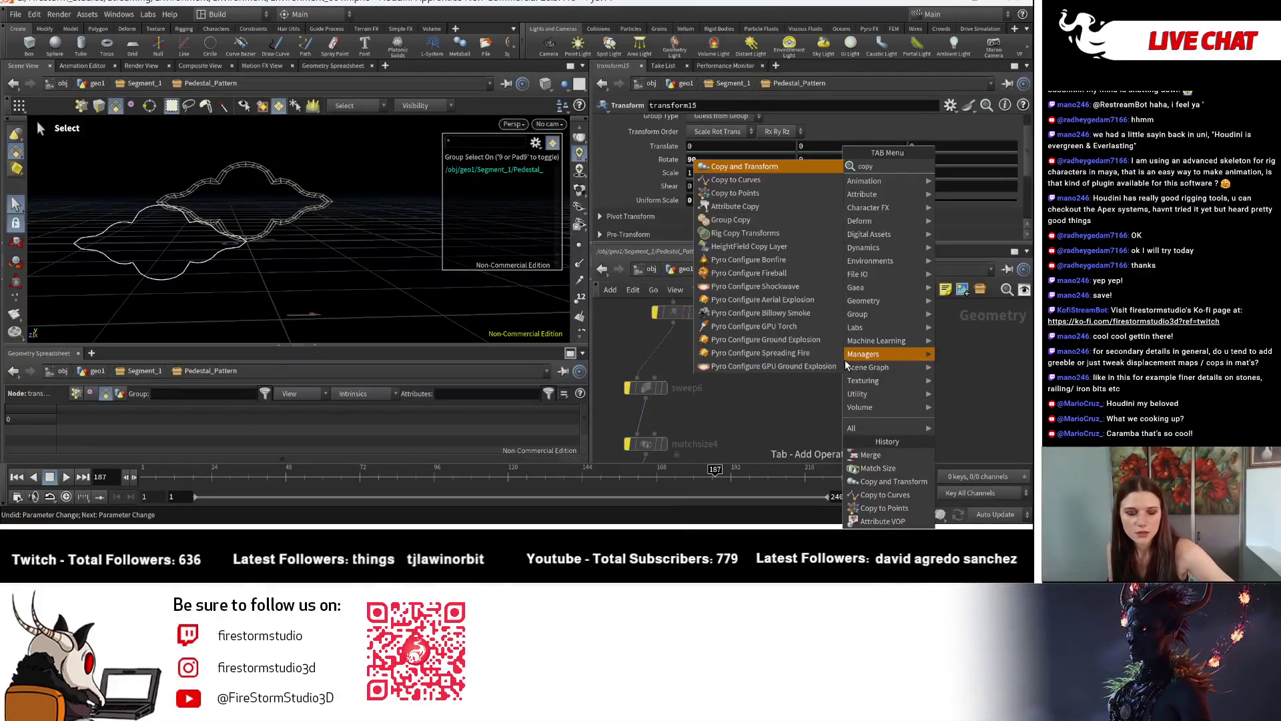
{"action": "left_click", "coordinate": [978, 166]}
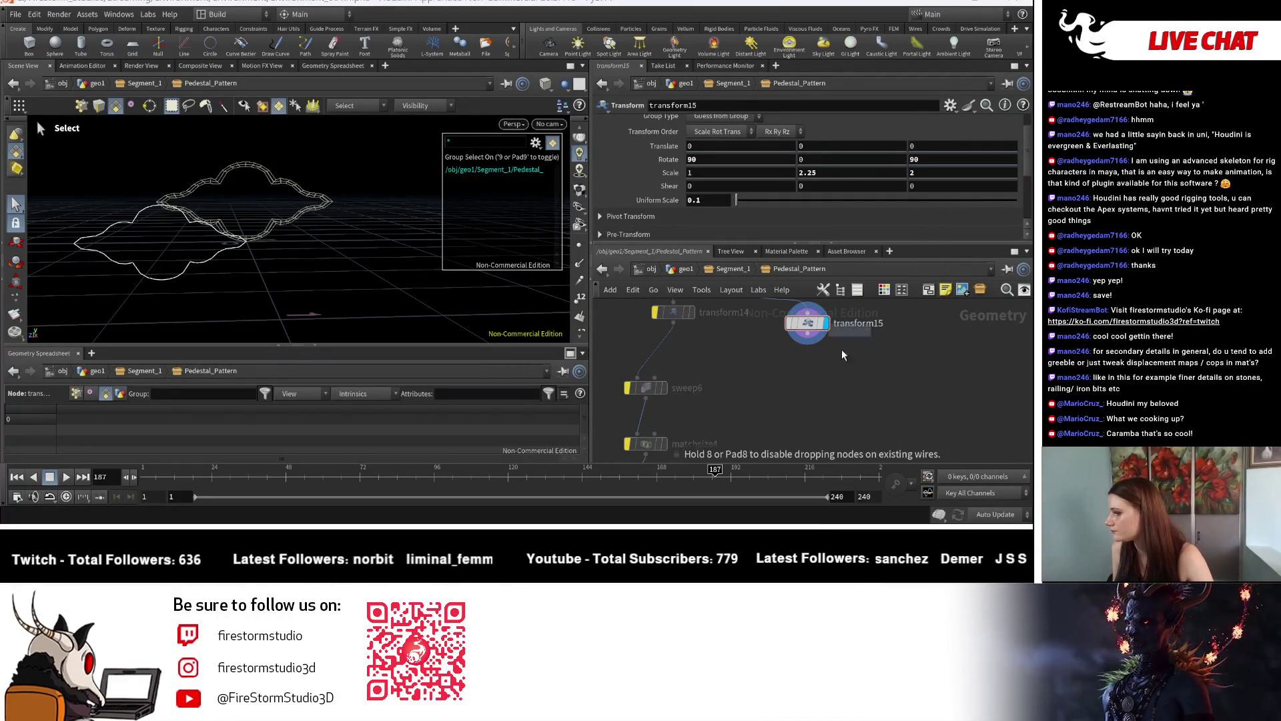
{"action": "left_click", "coordinate": [818, 388]}
{"action": "left_click", "coordinate": [822, 405]}
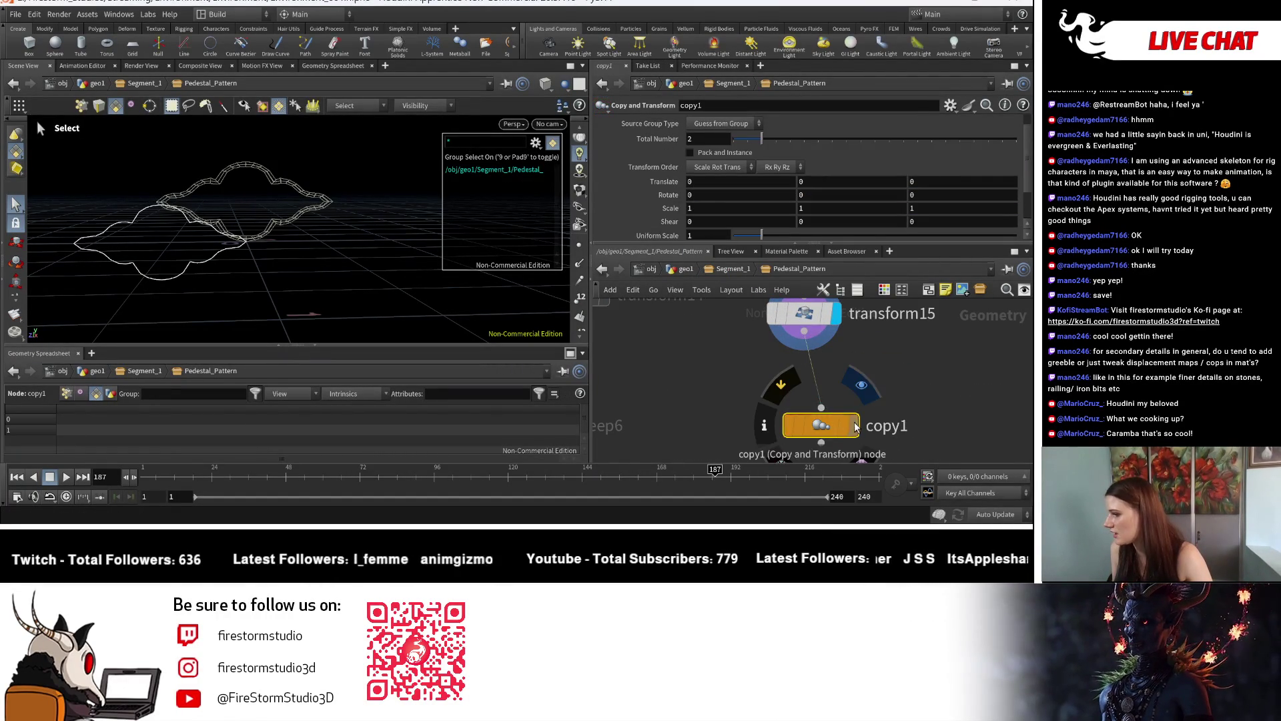
Make copy1's Rotate X a relative reference to Total Number, edited to 360/ch("ncy")
{"action": "right_click", "coordinate": [735, 139]}
{"action": "left_click", "coordinate": [766, 230]}
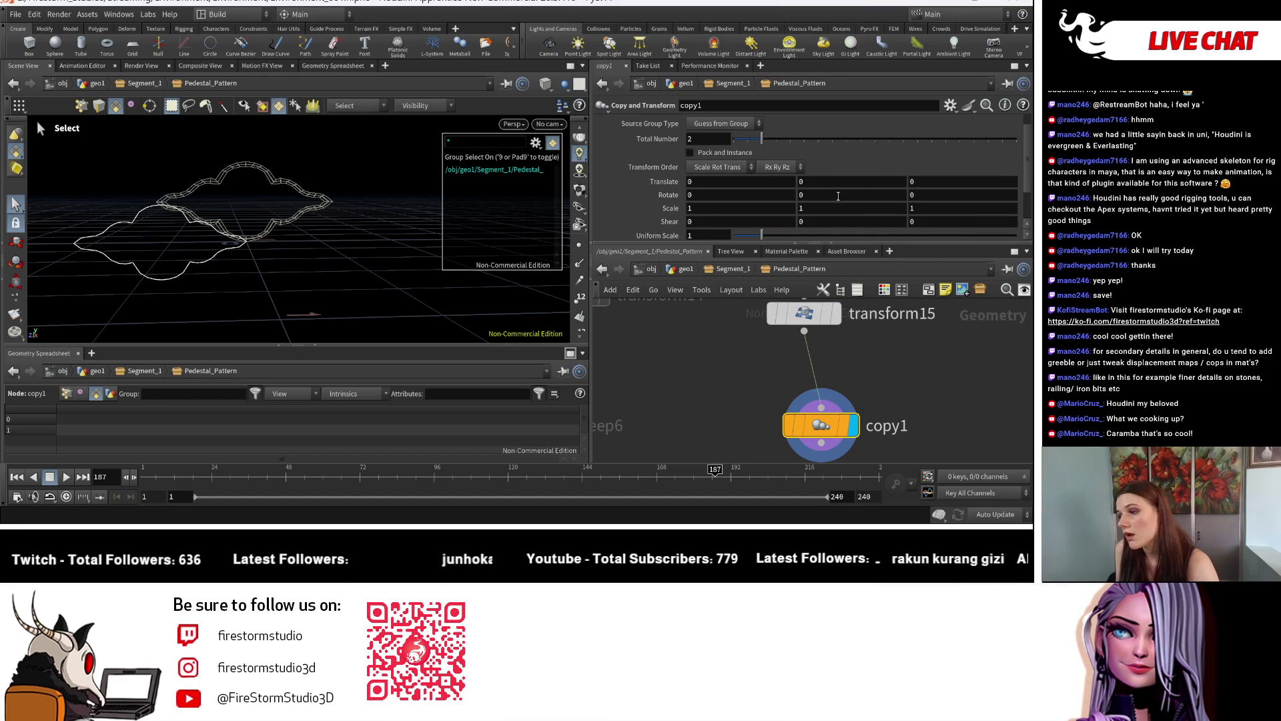
{"action": "right_click", "coordinate": [712, 200]}
{"action": "left_click", "coordinate": [762, 327]}
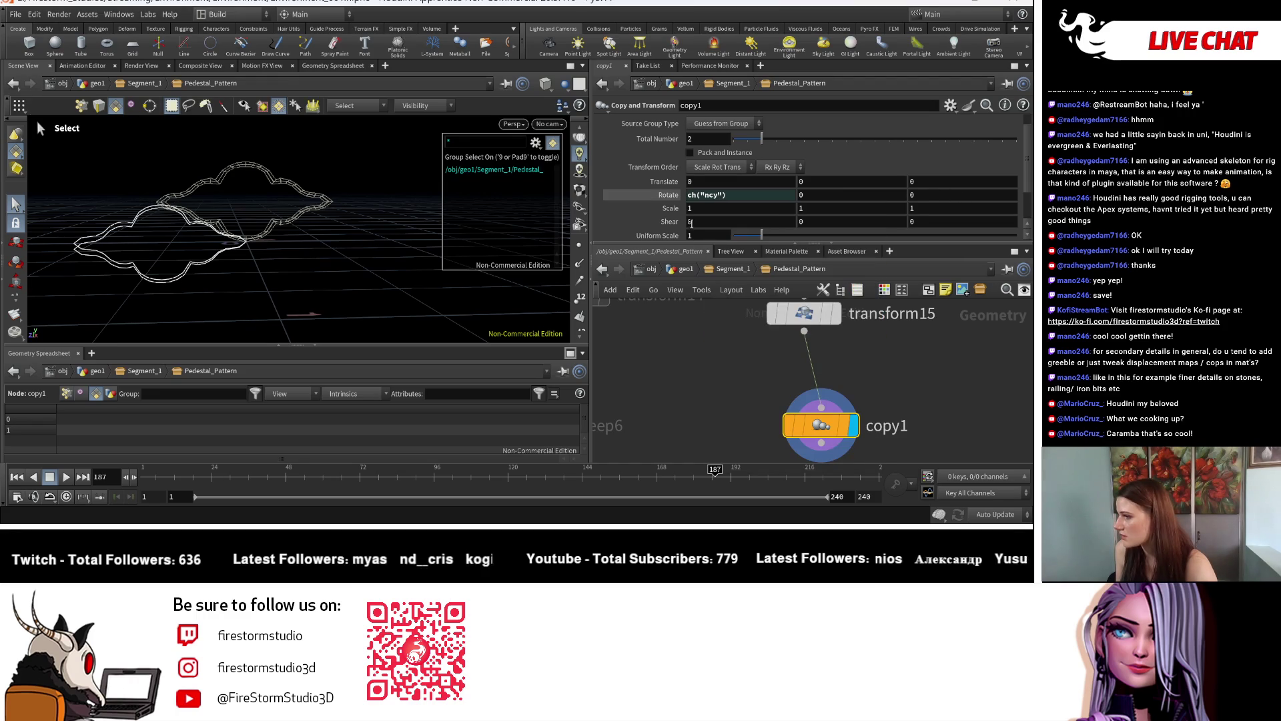
{"action": "left_click", "coordinate": [689, 196]}
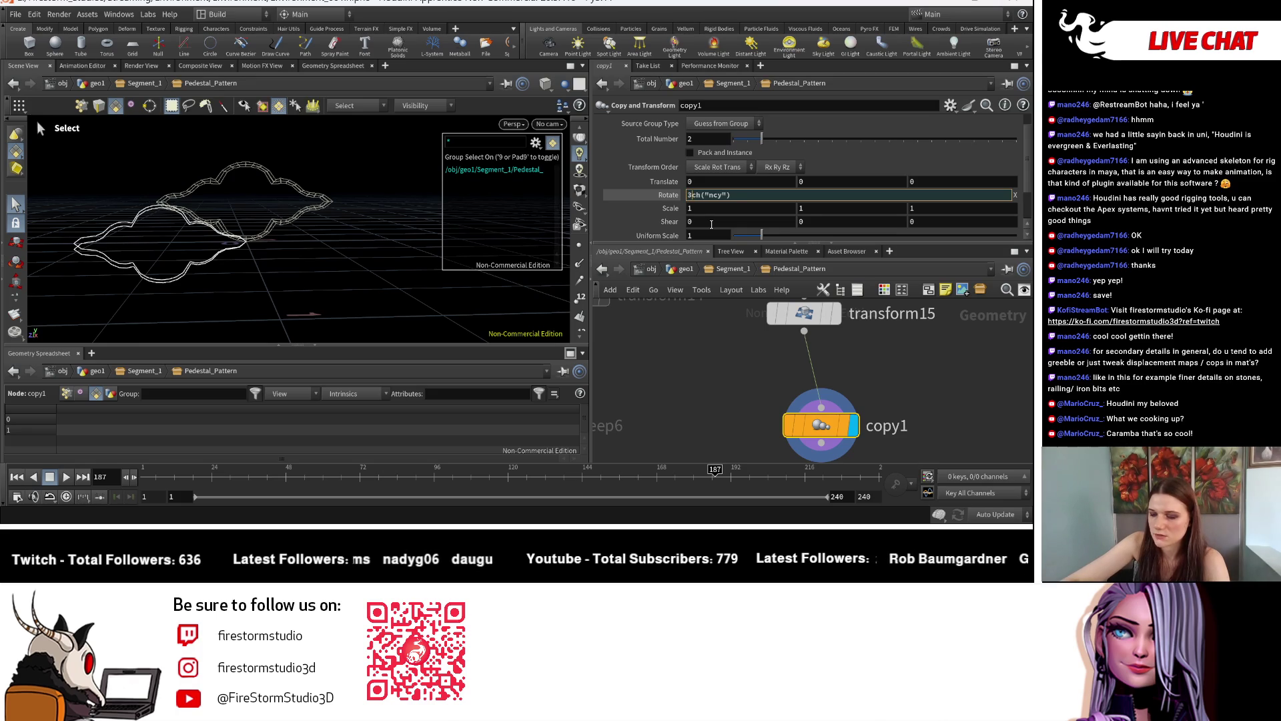
{"action": "type", "text": "60/"}
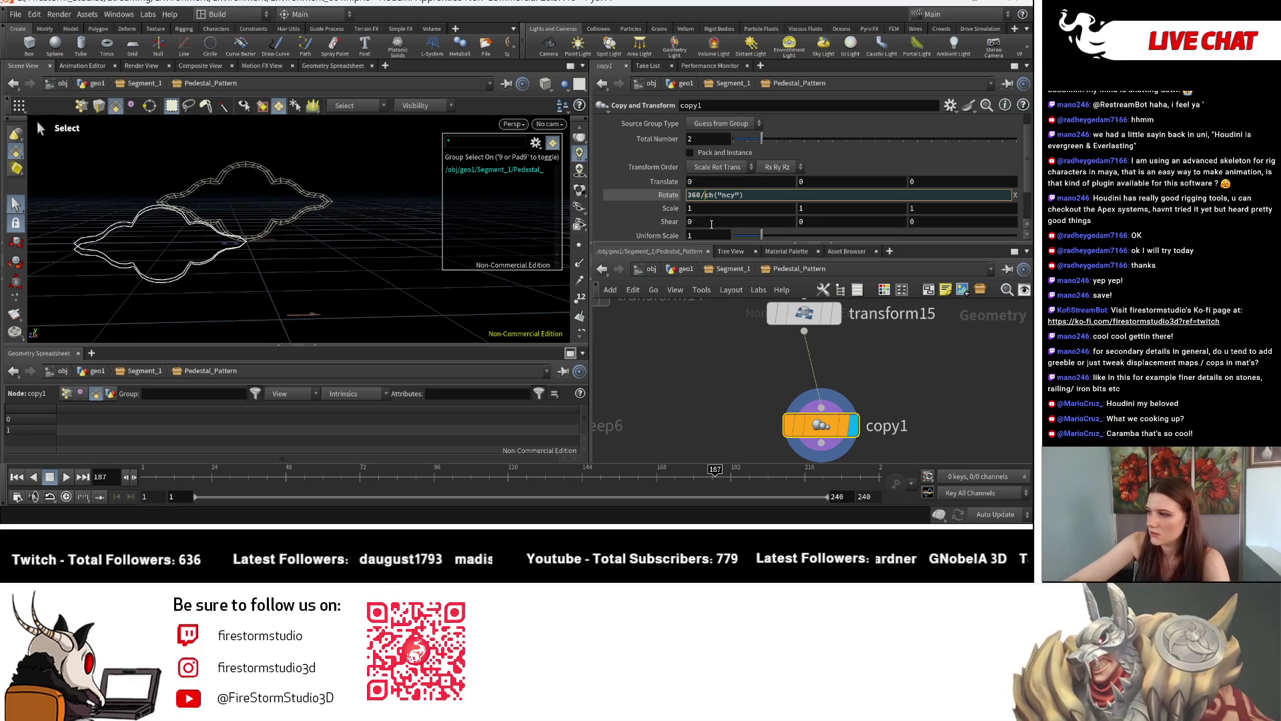
{"action": "key", "text": "Return"}
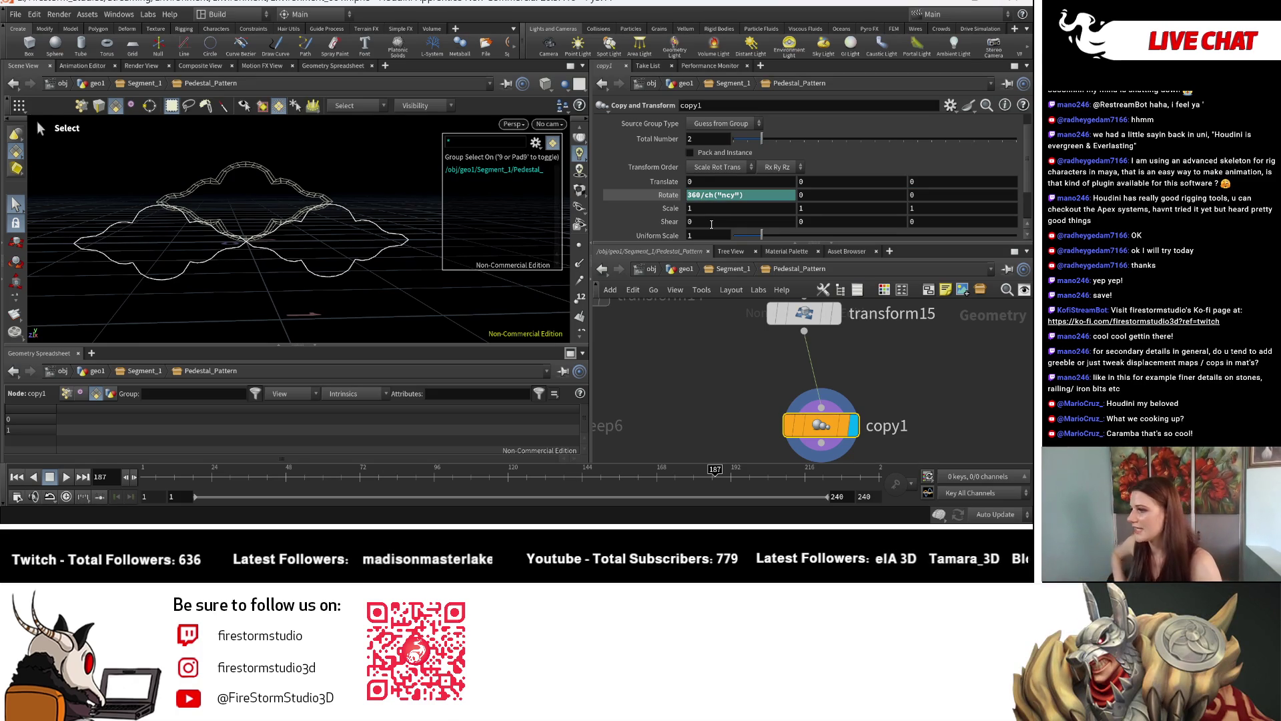
Set copy1's Total Number to 12 and view the resulting twelve-lobed flower from above and obliquely
{"action": "left_click_drag", "start_coordinate": [761, 138], "coordinate": [906, 145]}
{"action": "key", "text": "Escape"}
{"action": "mouse_move", "coordinate": [235, 189]}
{"action": "left_mouse_down"}
{"action": "mouse_move", "coordinate": [301, 246]}
{"action": "mouse_move", "coordinate": [238, 233]}
{"action": "mouse_move", "coordinate": [323, 237]}
{"action": "mouse_move", "coordinate": [287, 263]}
{"action": "mouse_move", "coordinate": [300, 294]}
{"action": "mouse_move", "coordinate": [229, 237]}
{"action": "mouse_move", "coordinate": [285, 240]}
{"action": "left_mouse_up"}
{"action": "scroll", "coordinate": [737, 421], "scroll_direction": "down", "scroll_amount": 3}
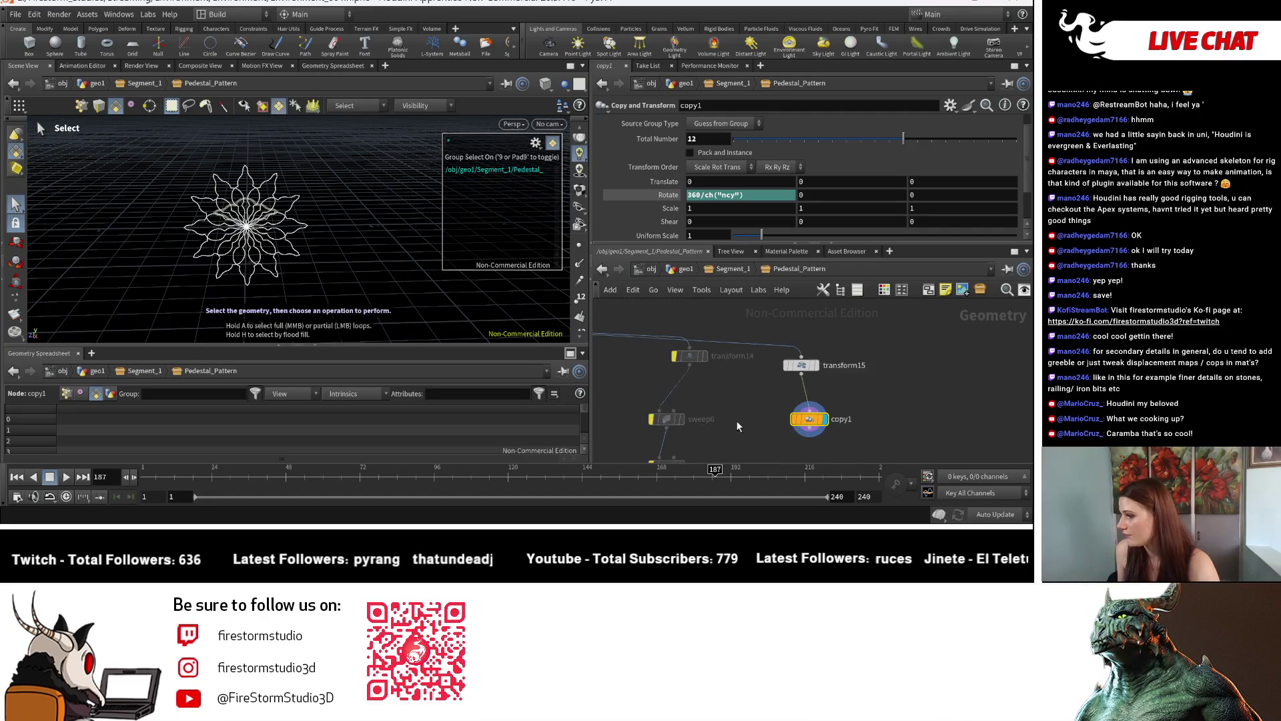
{"action": "middle_click_drag", "start_coordinate": [737, 420], "coordinate": [818, 333]}
{"action": "left_click_drag", "start_coordinate": [235, 210], "coordinate": [320, 176]}
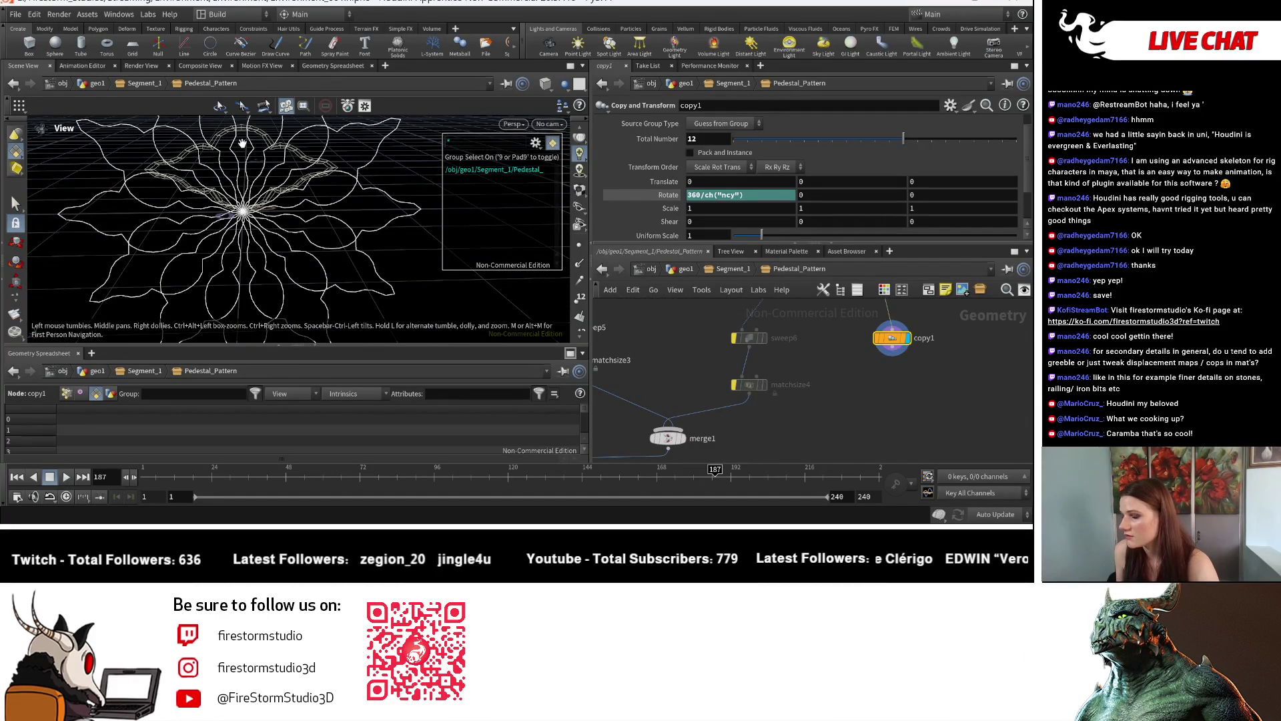
{"action": "left_click_drag", "start_coordinate": [244, 145], "coordinate": [294, 175]}
{"action": "scroll", "coordinate": [874, 413], "scroll_direction": "down", "scroll_amount": 2}
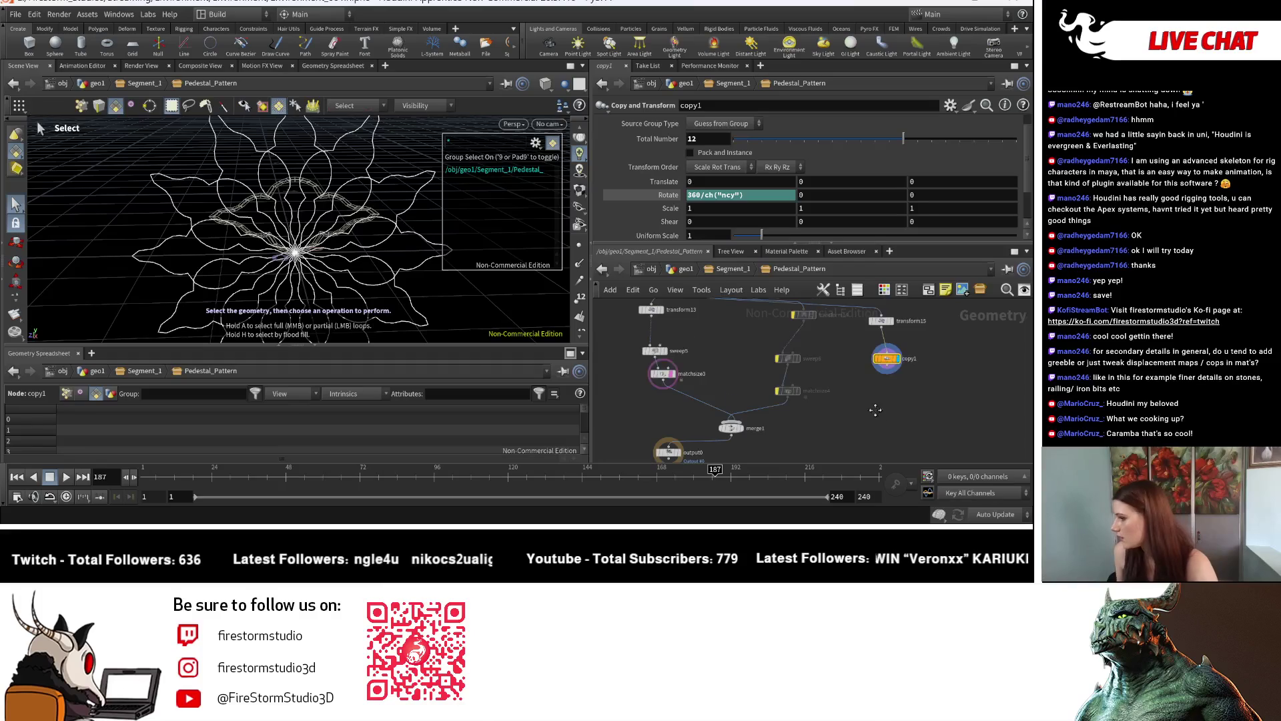
{"action": "middle_click_drag", "start_coordinate": [874, 391], "coordinate": [876, 388]}
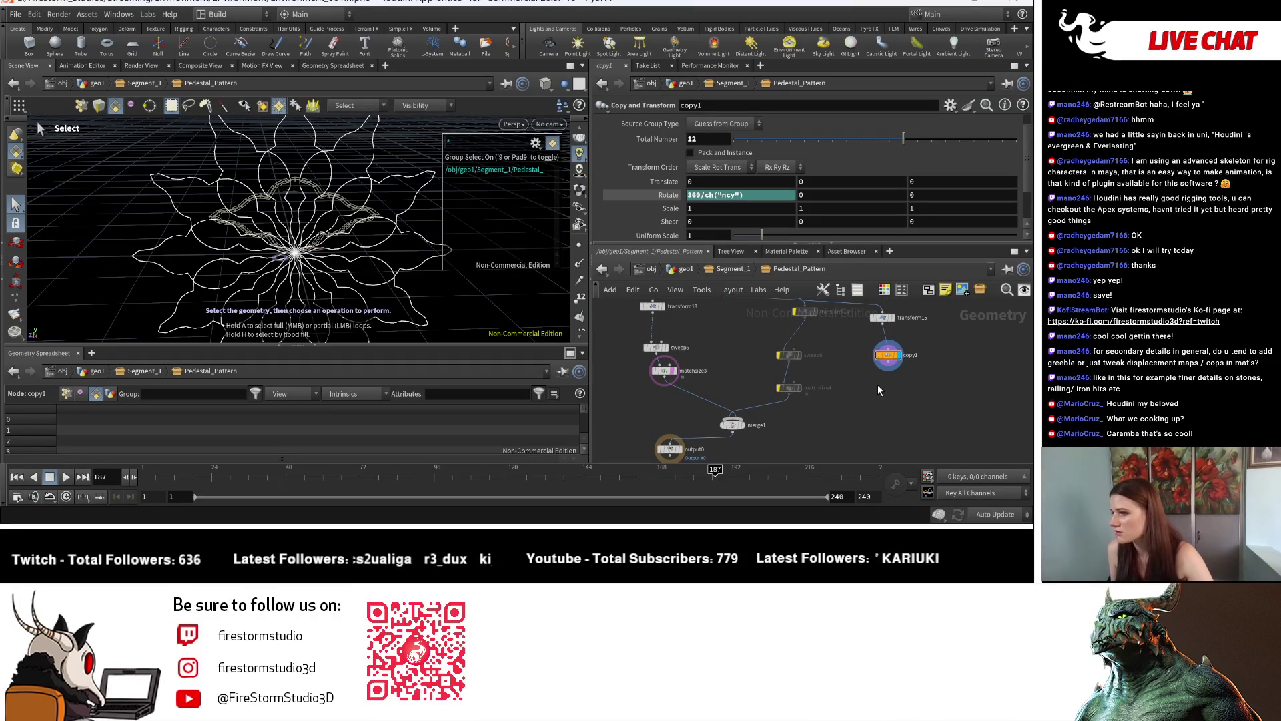
{"action": "key", "text": "Tab"}
{"action": "key", "text": "Escape"}
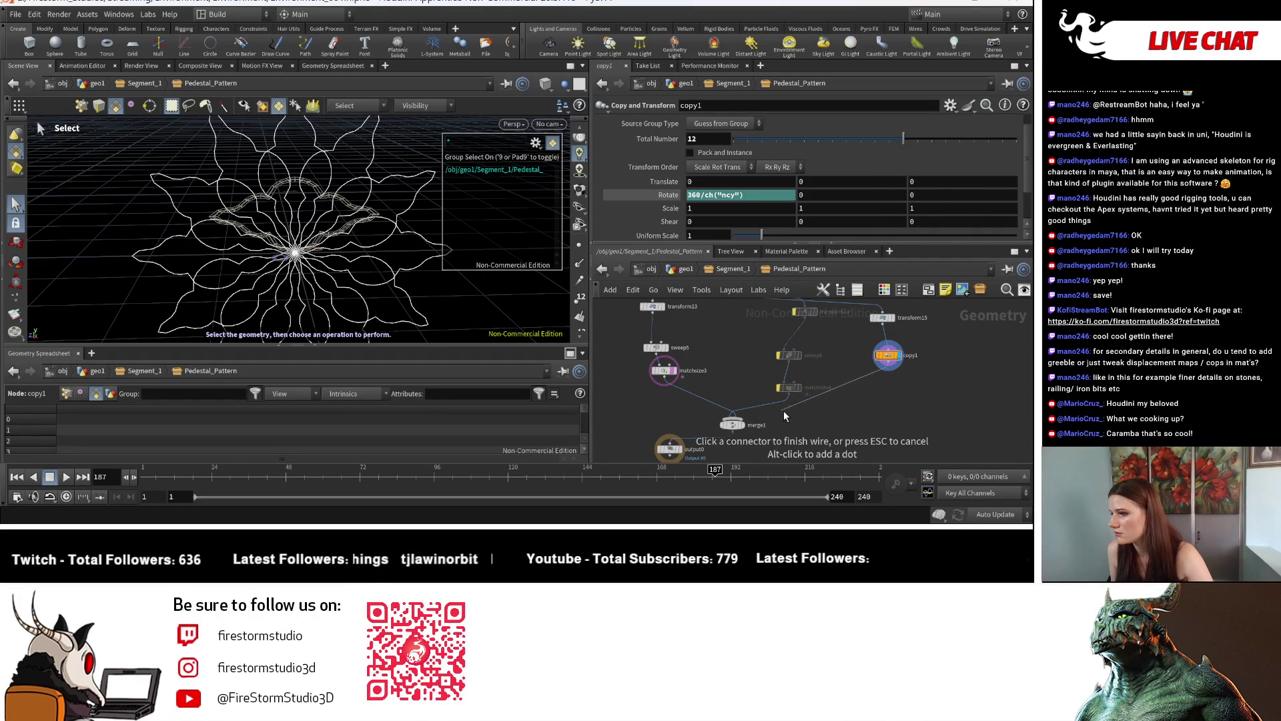
{"action": "key", "text": "Tab"}
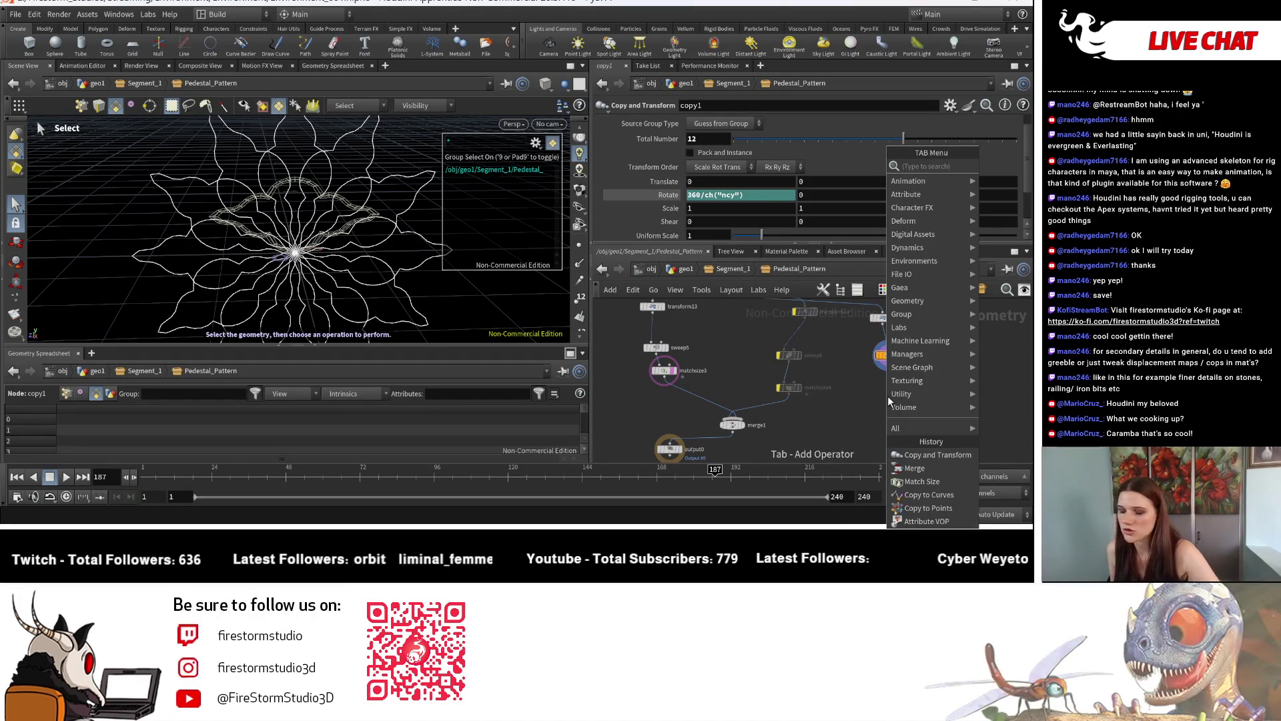
Add transform1 below copy1 and set its Uniform Scale to 0.23
{"action": "type", "text": "tran"}
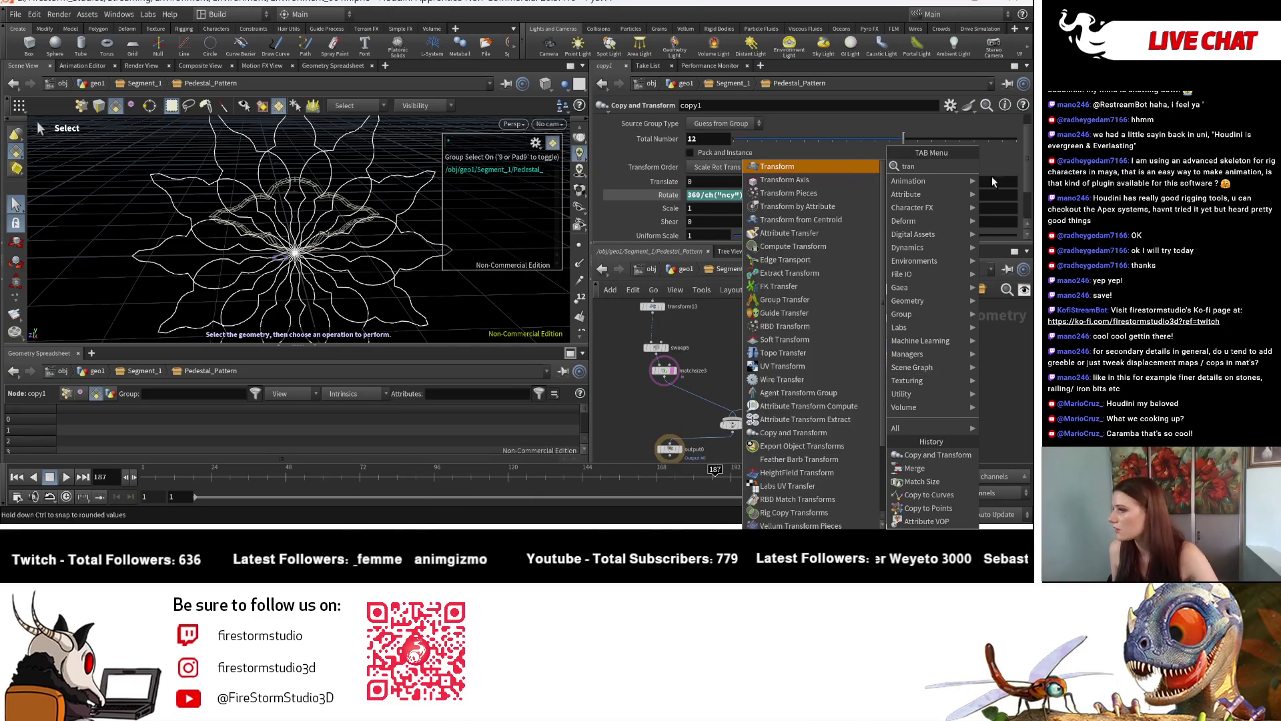
{"action": "left_click", "coordinate": [839, 166]}
{"action": "left_click", "coordinate": [864, 406]}
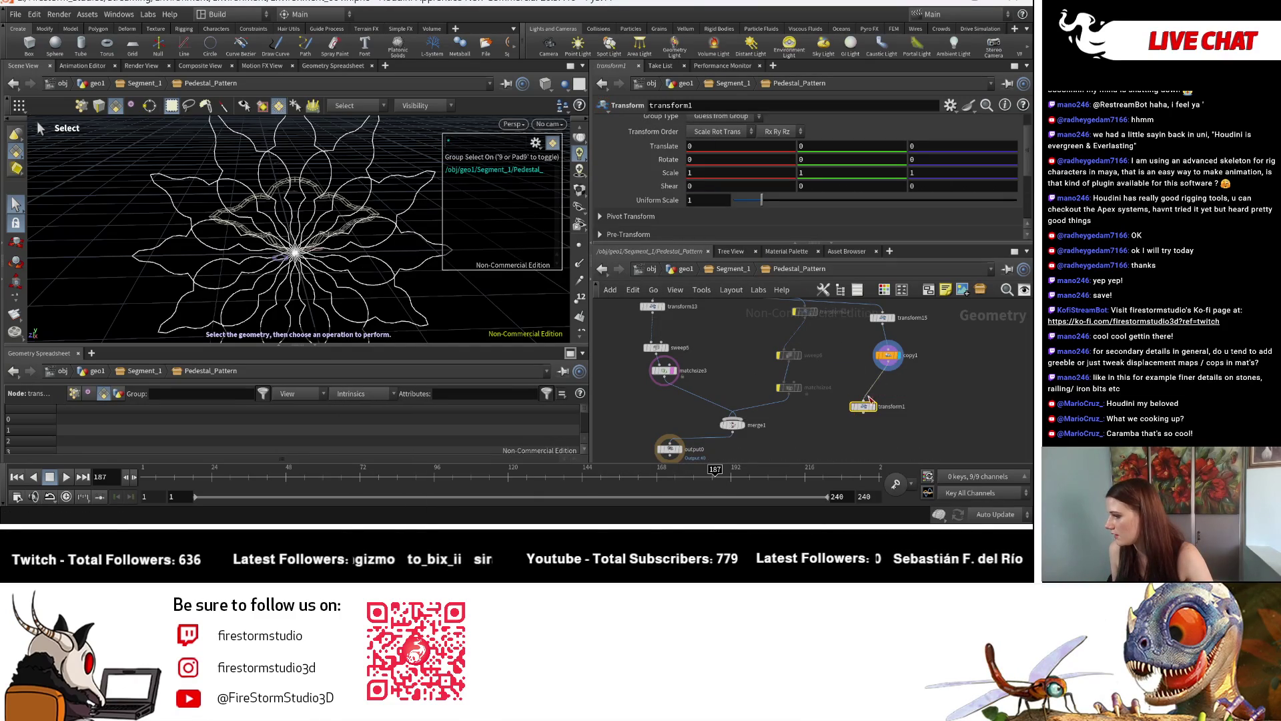
{"action": "left_click_drag", "start_coordinate": [760, 205], "coordinate": [742, 205]}
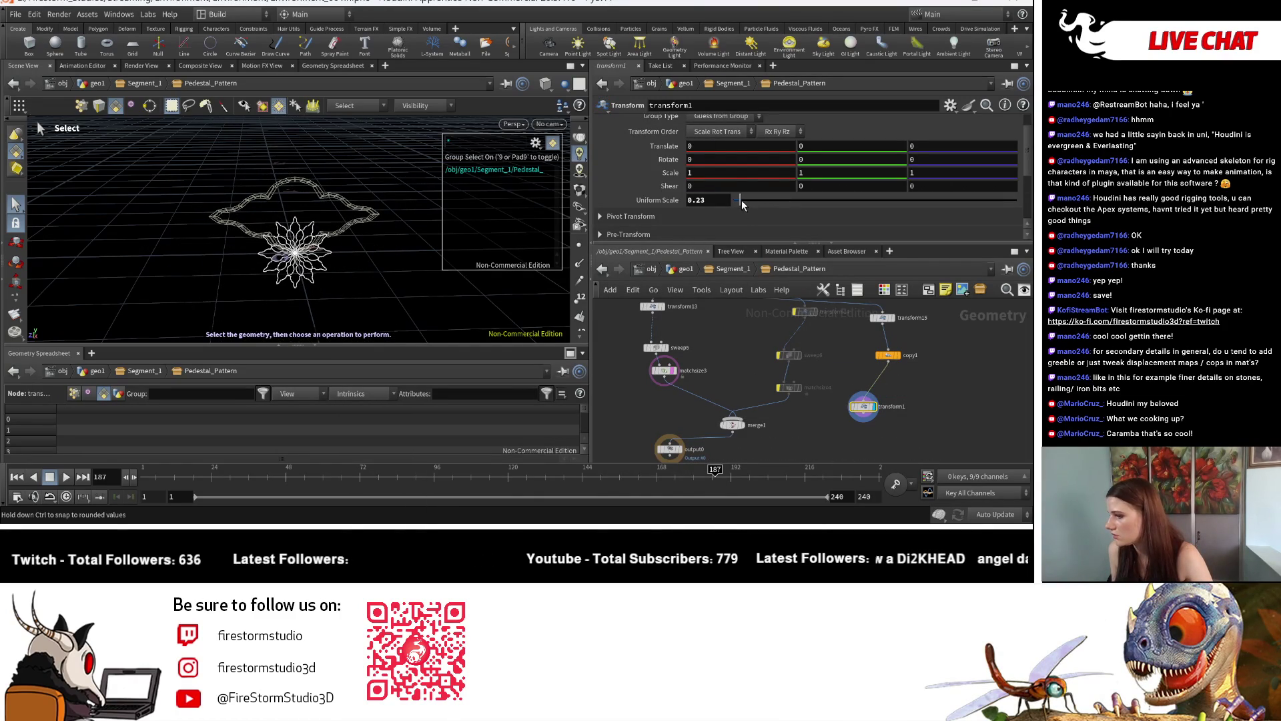
Display transform15's outline in the viewport, then reselect copy1
{"action": "left_click", "coordinate": [888, 355]}
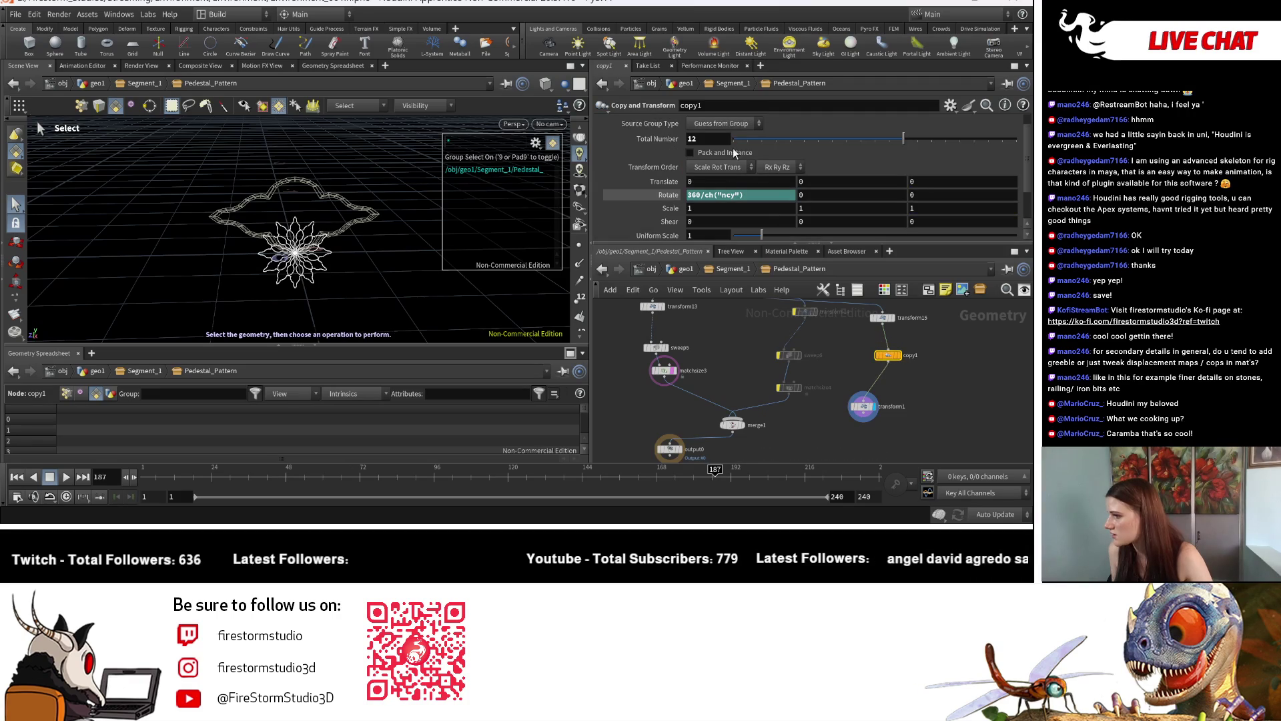
{"action": "left_click", "coordinate": [882, 318]}
{"action": "left_click", "coordinate": [895, 317]}
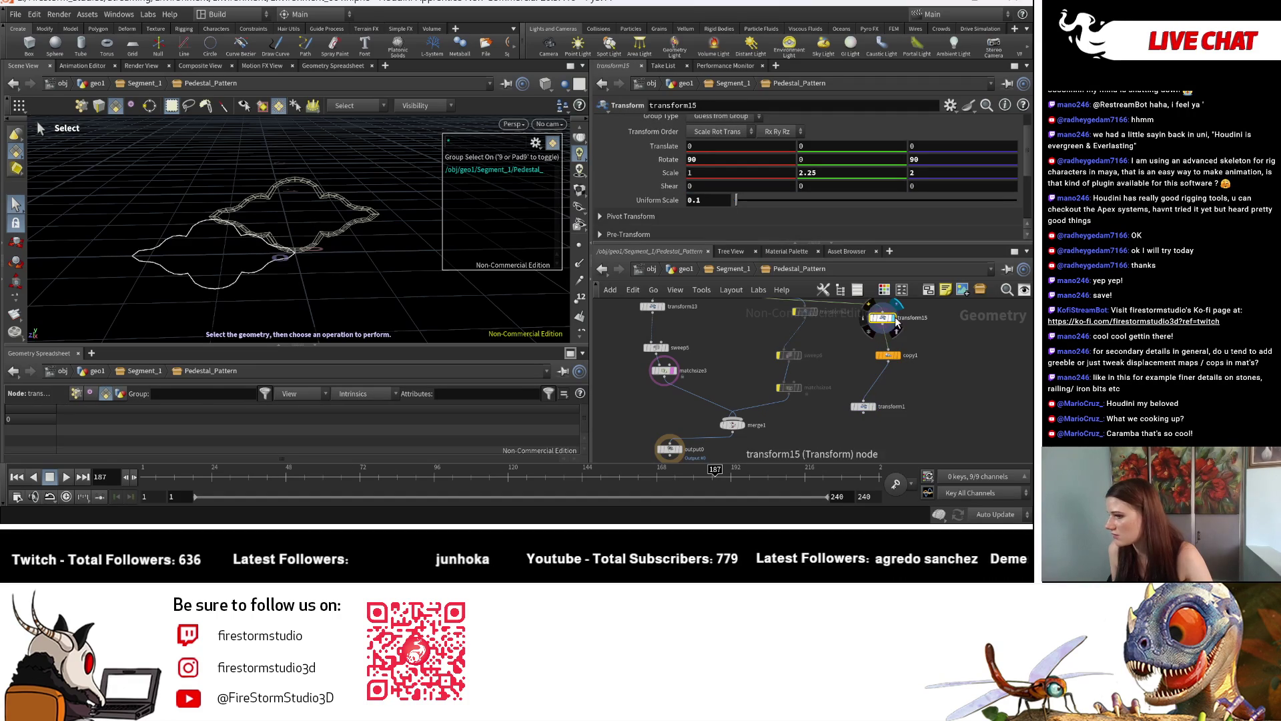
{"action": "middle_click_drag", "start_coordinate": [951, 351], "coordinate": [894, 391]}
{"action": "left_click", "coordinate": [842, 393]}
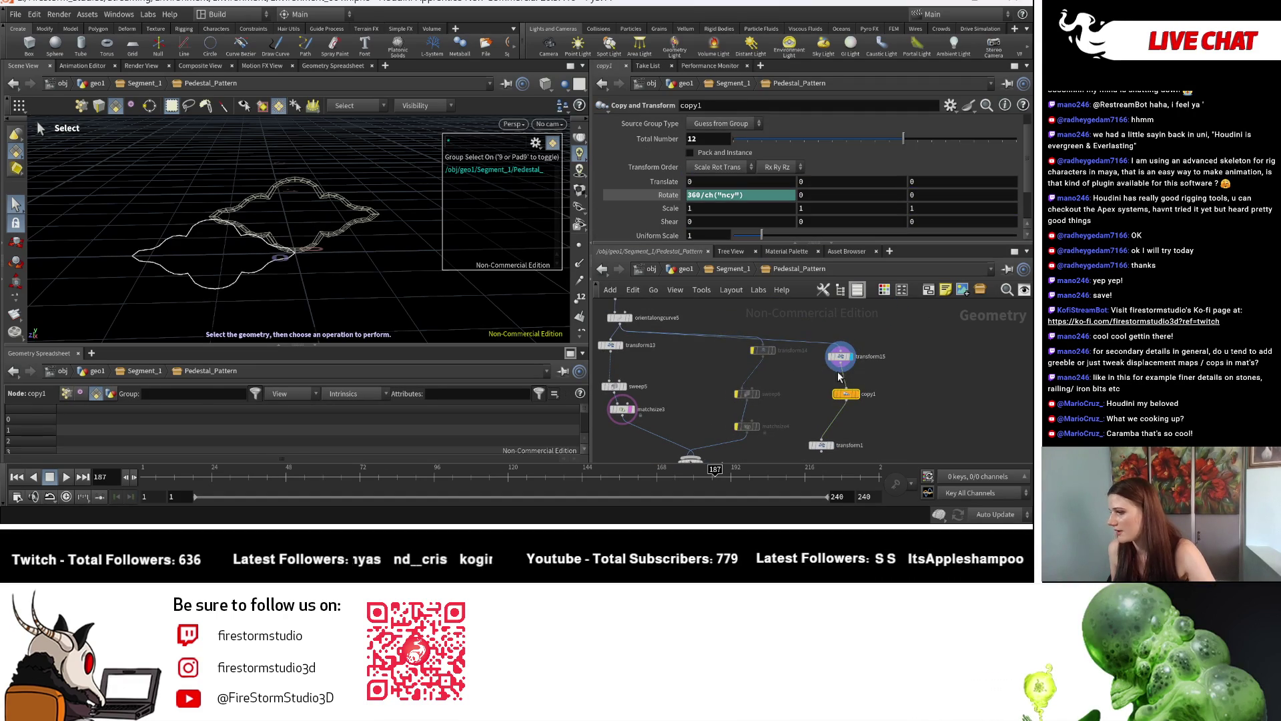
Add a Match Size node, matchsize1, between transform15 and copy1
{"action": "key", "text": "Tab"}
{"action": "type", "text": "m"}
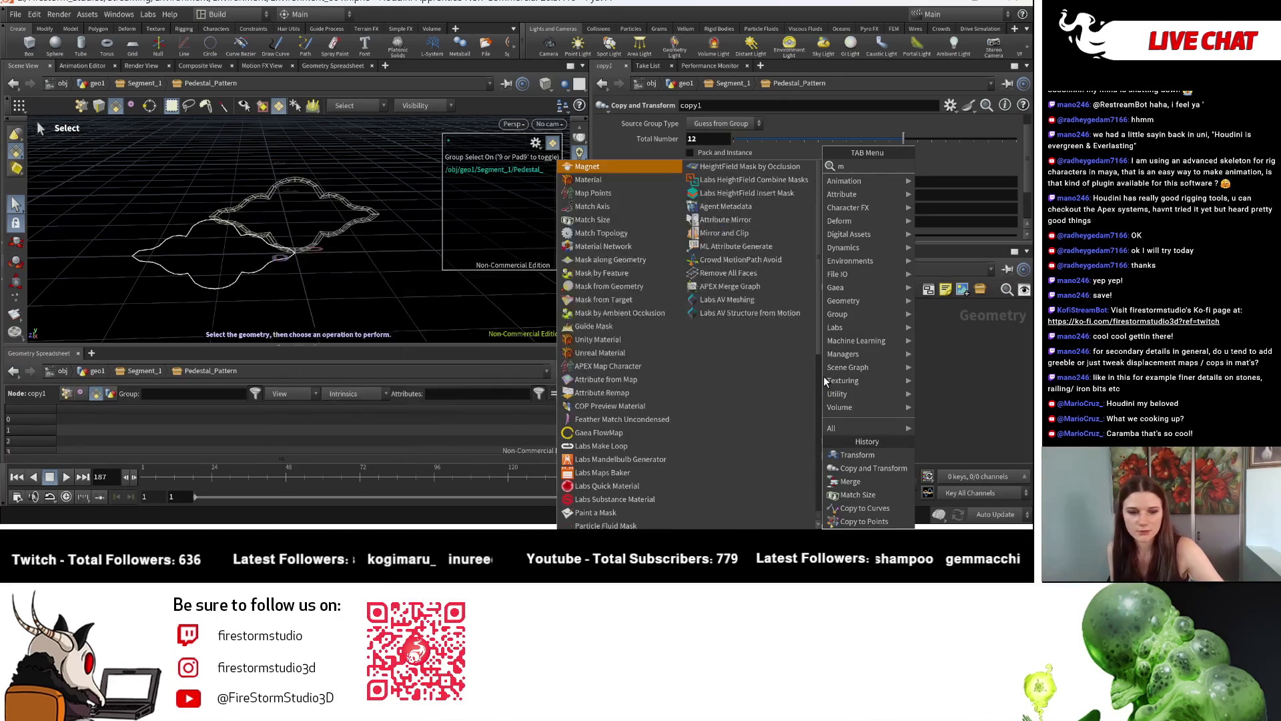
{"action": "type", "text": "atch"}
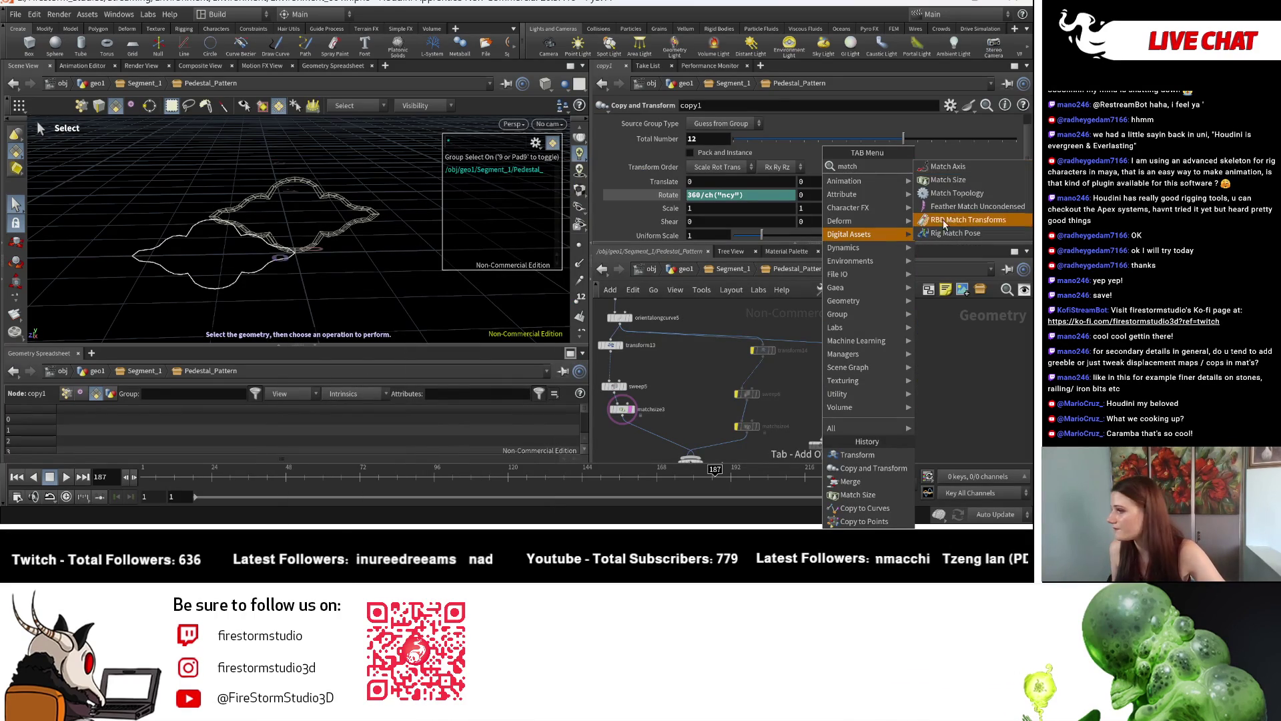
{"action": "left_click", "coordinate": [987, 184]}
{"action": "left_click", "coordinate": [858, 386]}
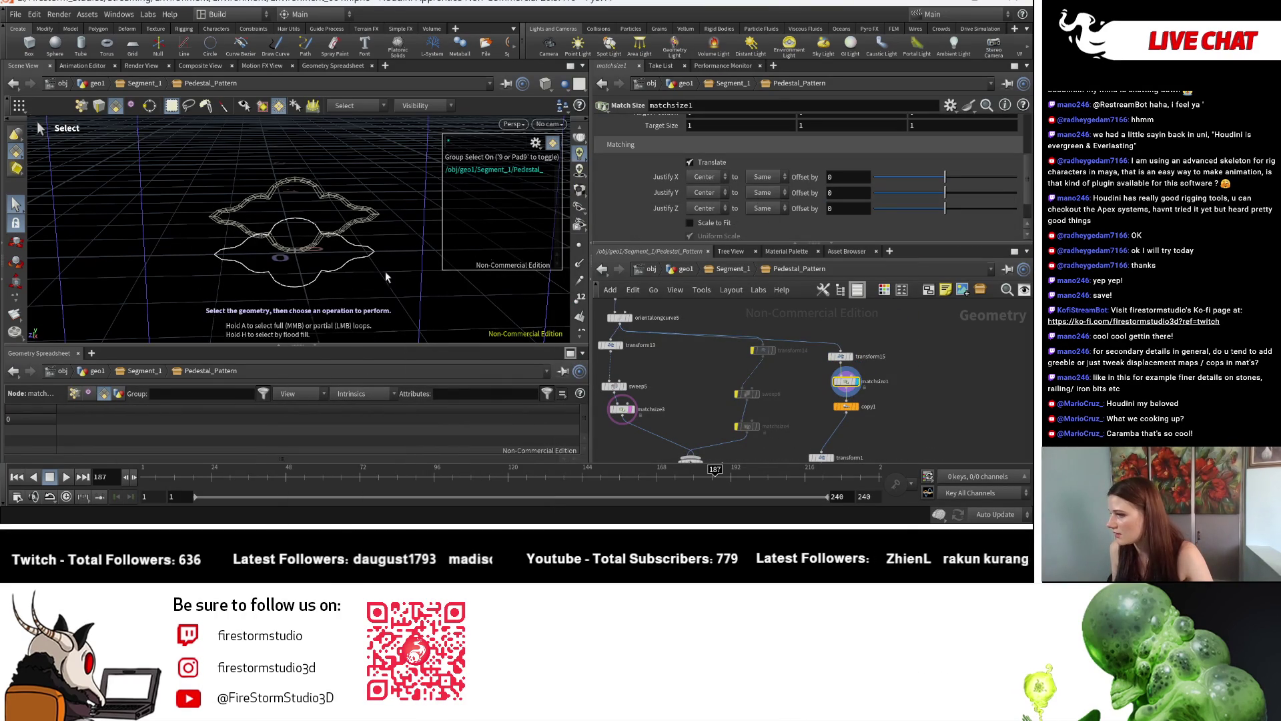
{"action": "key", "text": "Escape"}
{"action": "mouse_move", "coordinate": [257, 258]}
{"action": "left_mouse_down"}
{"action": "mouse_move", "coordinate": [267, 248]}
{"action": "mouse_move", "coordinate": [283, 302]}
{"action": "left_mouse_up"}
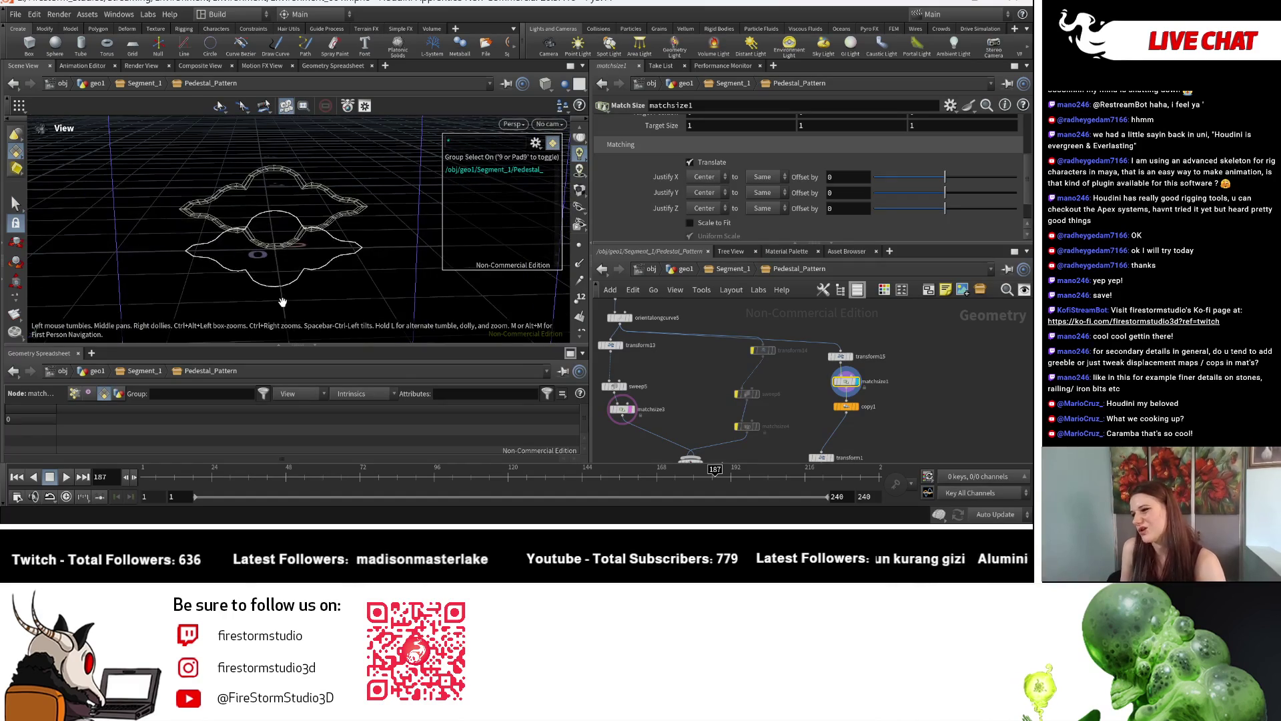
{"action": "key", "text": "s"}
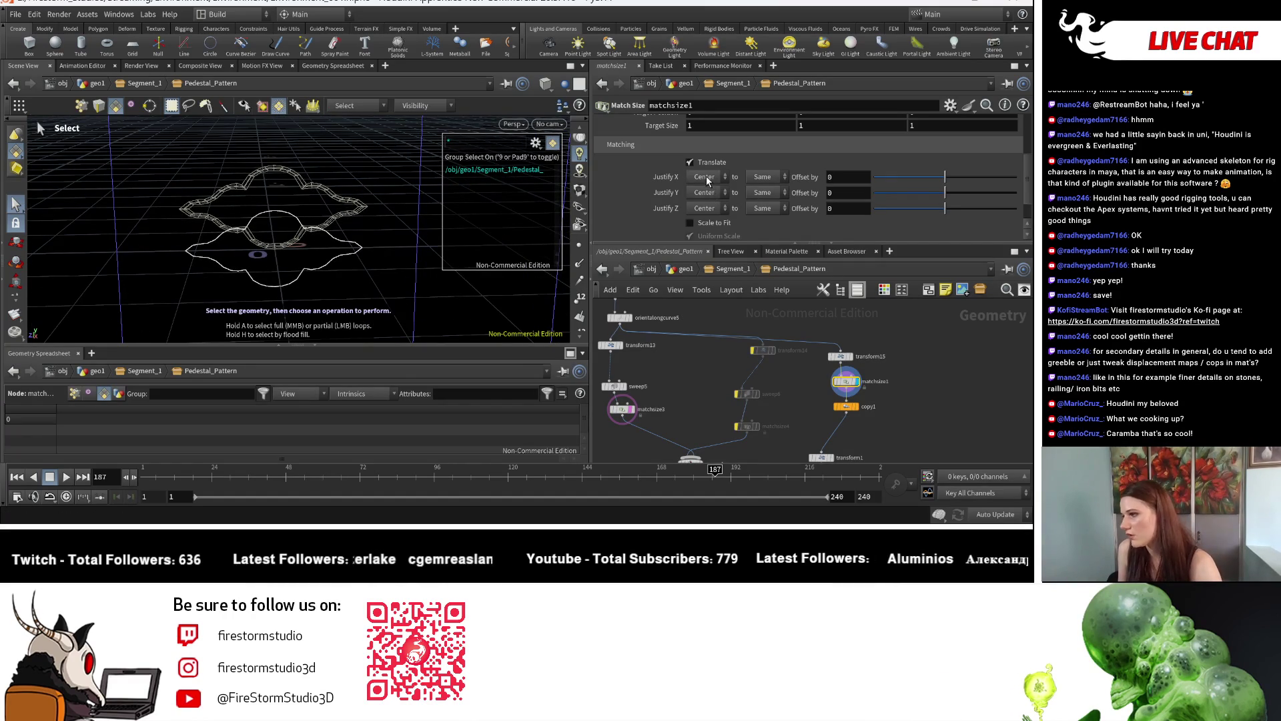
Set matchsize1 Justify X and Z to None and Y to Min, and display the copied pattern
{"action": "left_click", "coordinate": [706, 178]}
{"action": "left_click", "coordinate": [713, 190]}
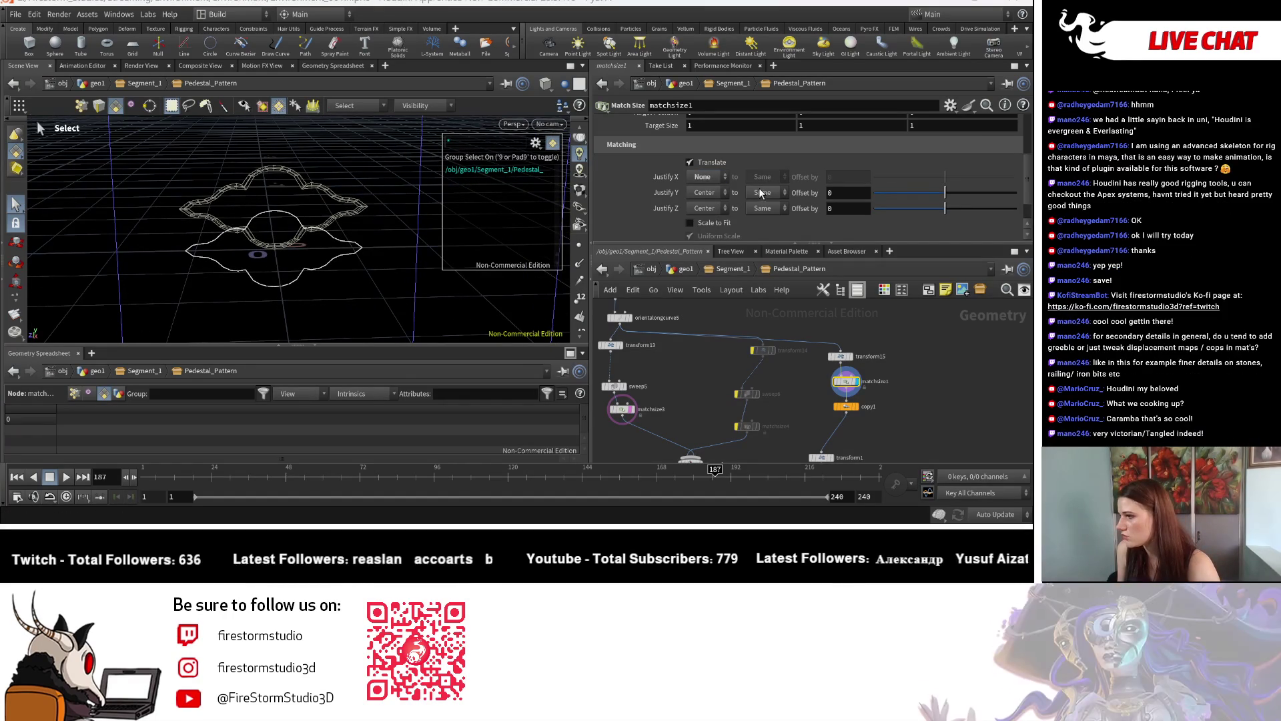
{"action": "left_click", "coordinate": [694, 205]}
{"action": "left_click", "coordinate": [711, 223]}
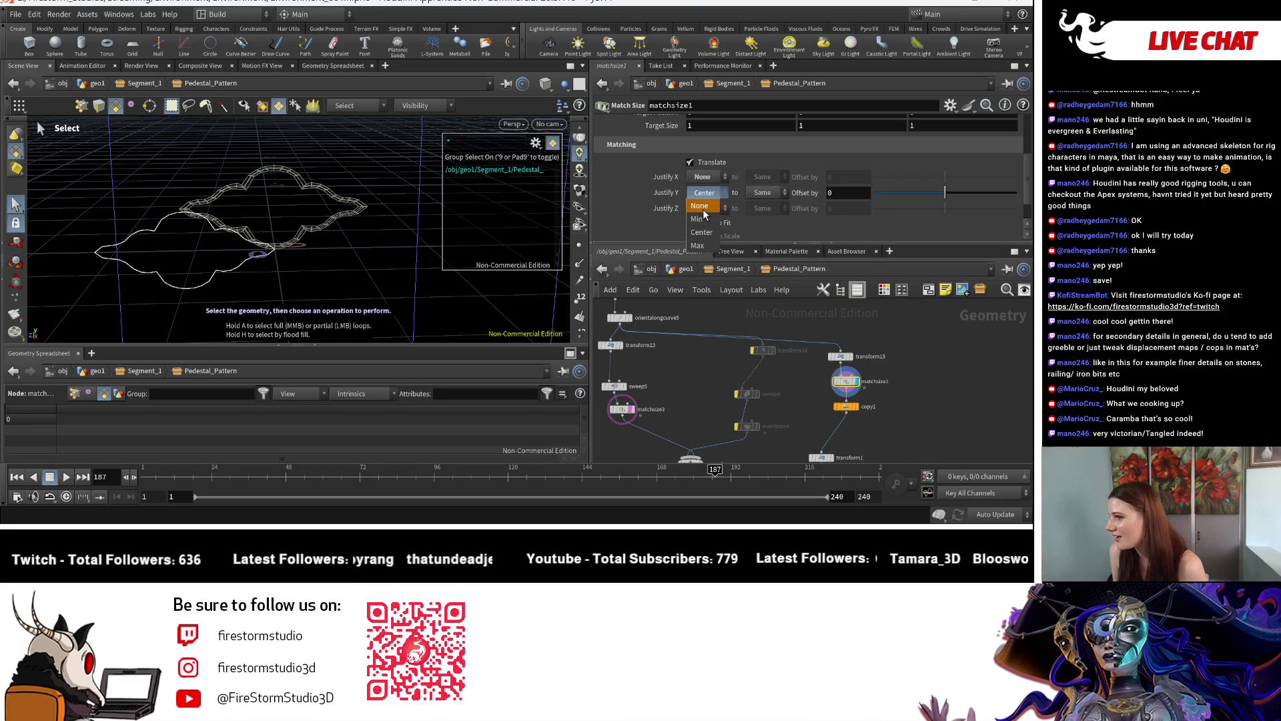
{"action": "left_click", "coordinate": [698, 218]}
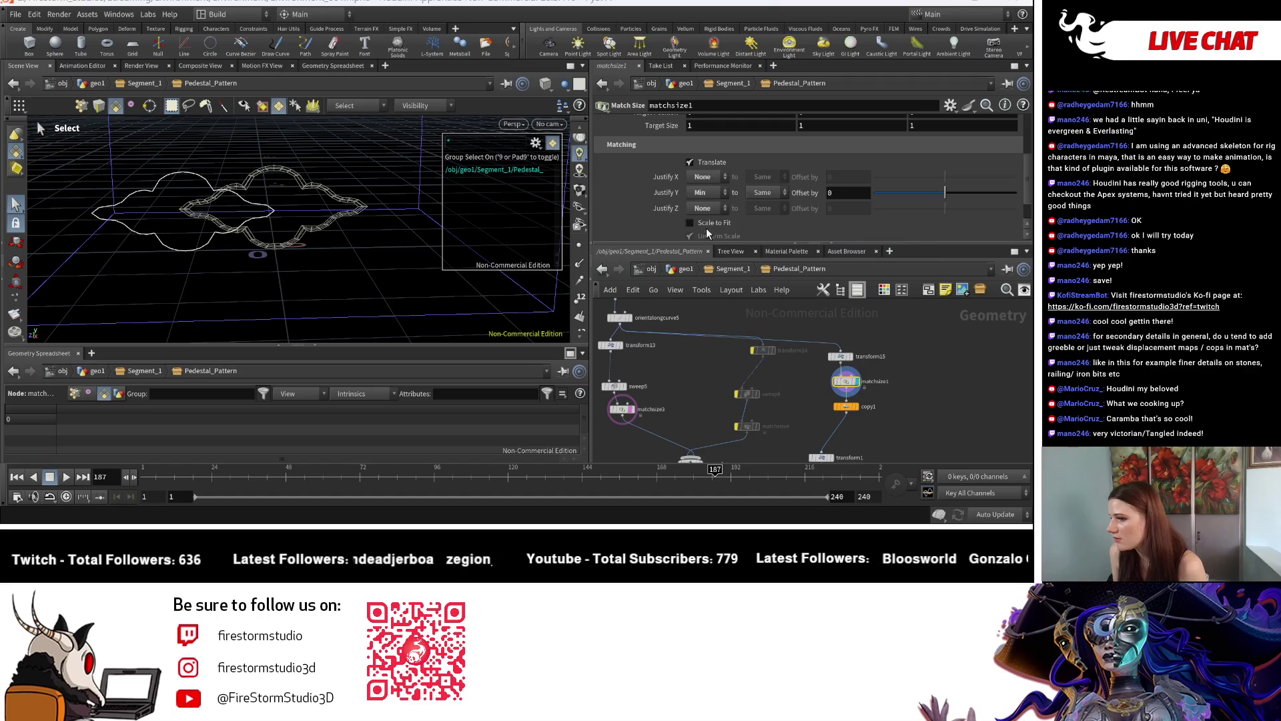
{"action": "scroll", "coordinate": [830, 373], "scroll_direction": "up", "scroll_amount": 2}
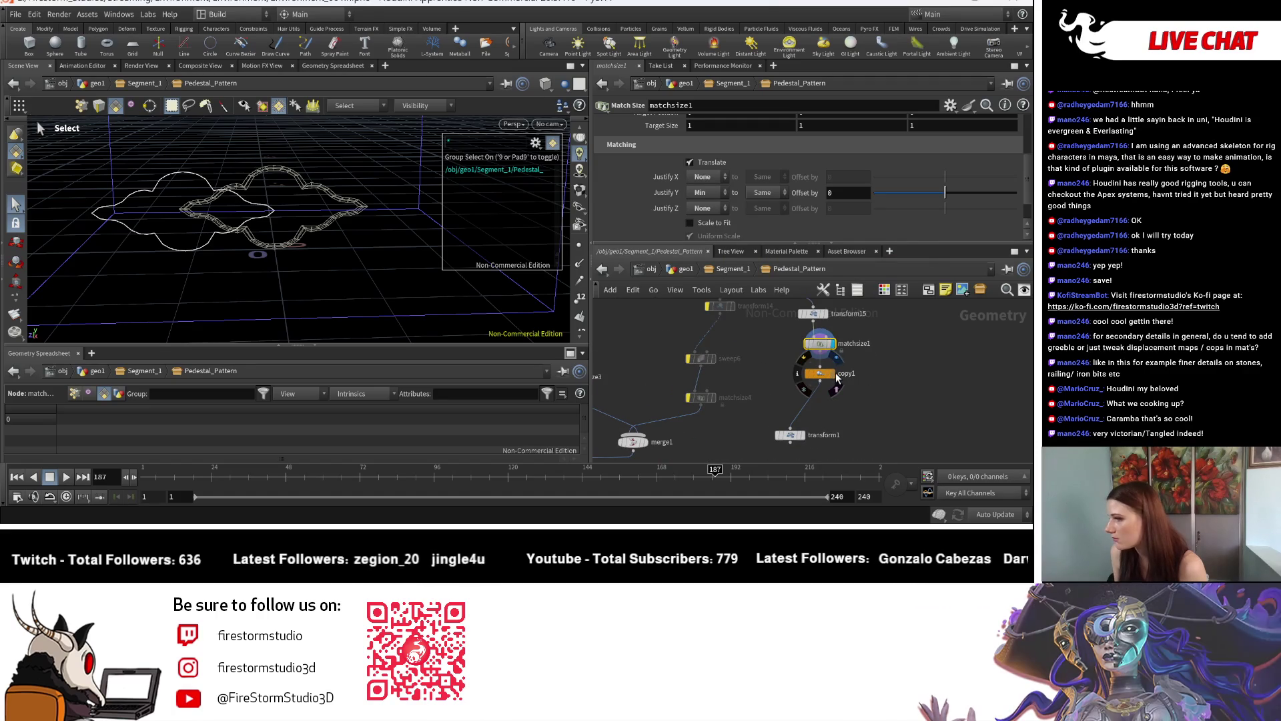
{"action": "left_click", "coordinate": [836, 375]}
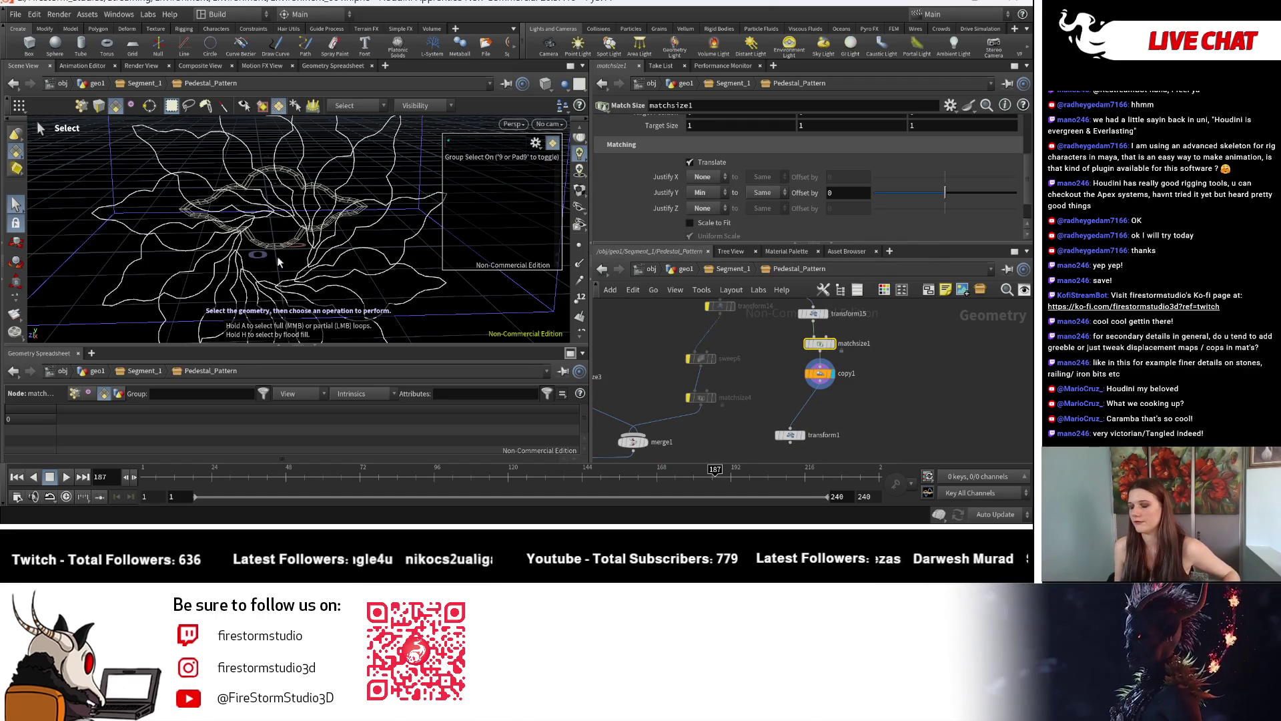
Rewire matchsize1 to follow copy1, with Y justification set back to Min
{"action": "key", "text": "Escape"}
{"action": "mouse_move", "coordinate": [317, 260]}
{"action": "left_mouse_down"}
{"action": "mouse_move", "coordinate": [255, 260]}
{"action": "mouse_move", "coordinate": [555, 229]}
{"action": "left_mouse_up"}
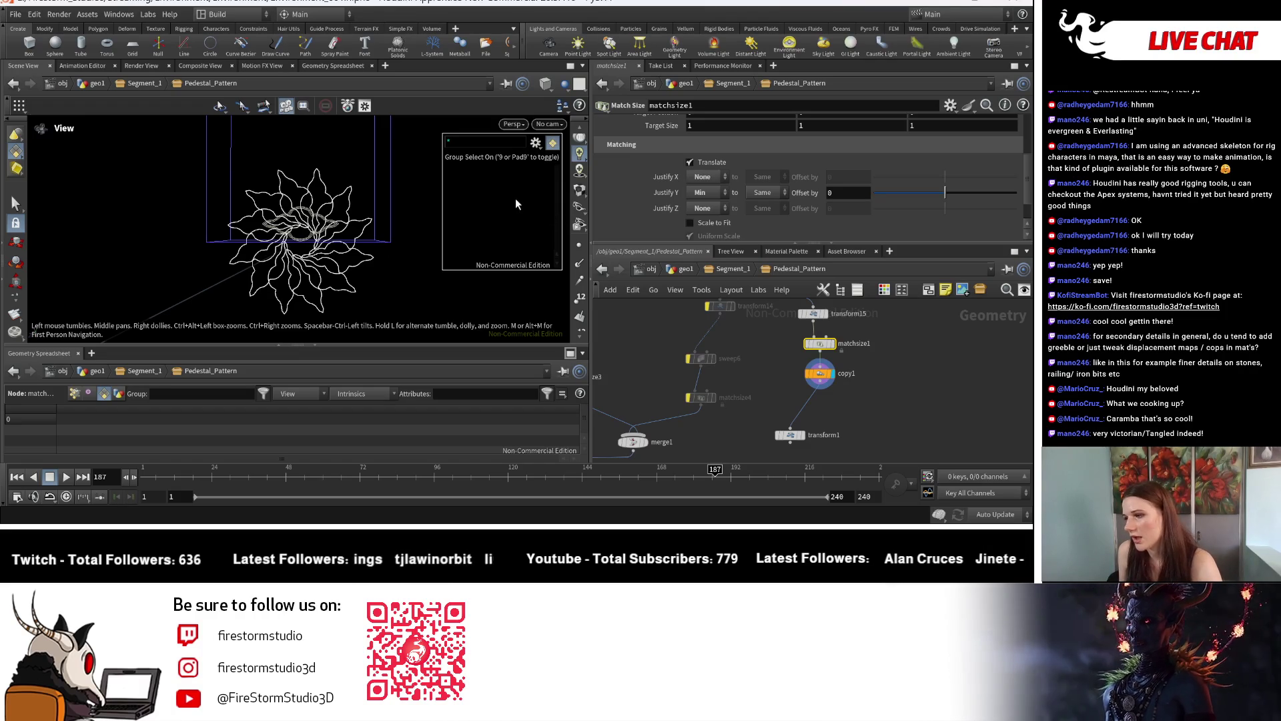
{"action": "key", "text": "s"}
{"action": "left_click", "coordinate": [698, 193]}
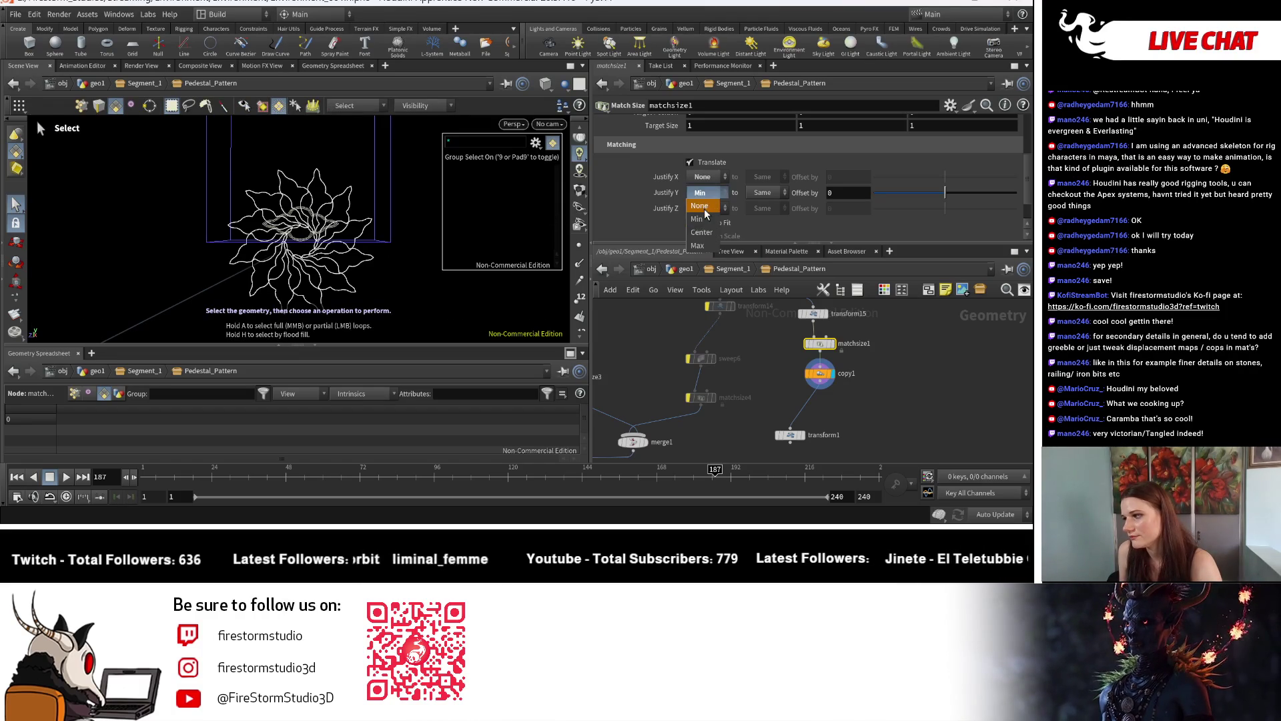
{"action": "left_click", "coordinate": [703, 208]}
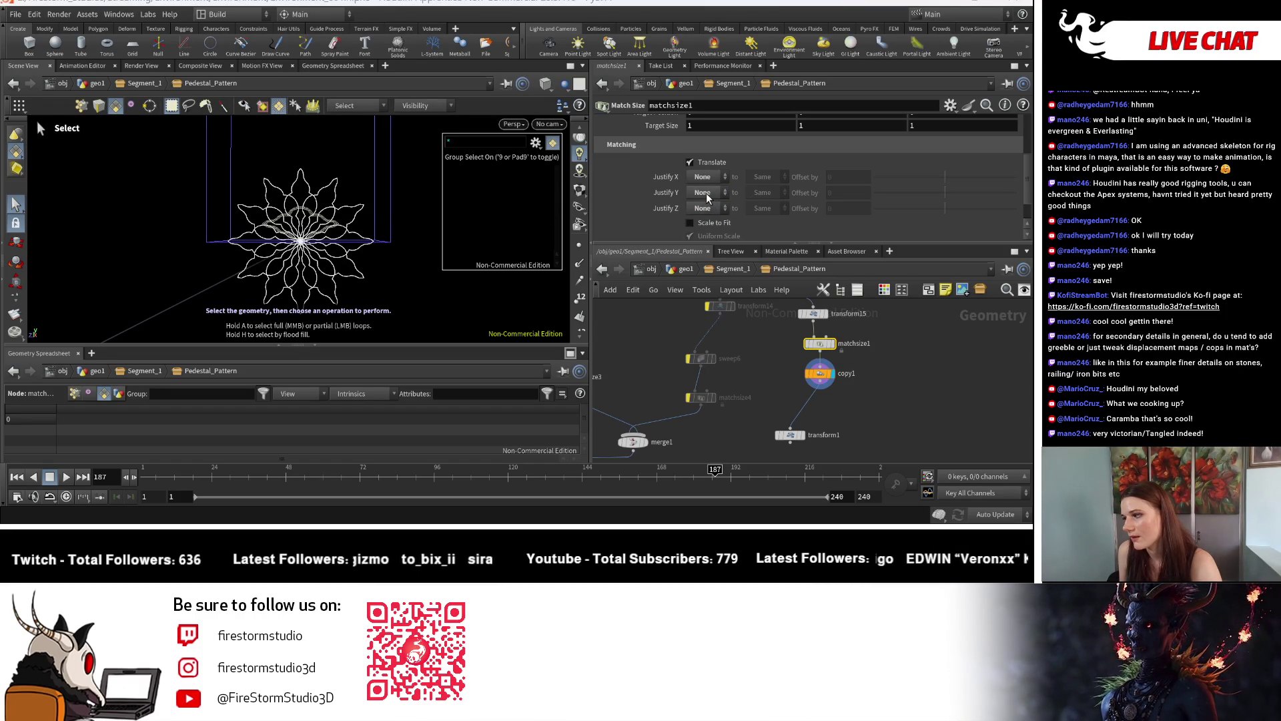
{"action": "mouse_move", "coordinate": [820, 337]}
{"action": "left_mouse_down"}
{"action": "mouse_move", "coordinate": [852, 358]}
{"action": "mouse_move", "coordinate": [826, 415]}
{"action": "mouse_move", "coordinate": [814, 411]}
{"action": "left_mouse_up"}
{"action": "left_click", "coordinate": [840, 341]}
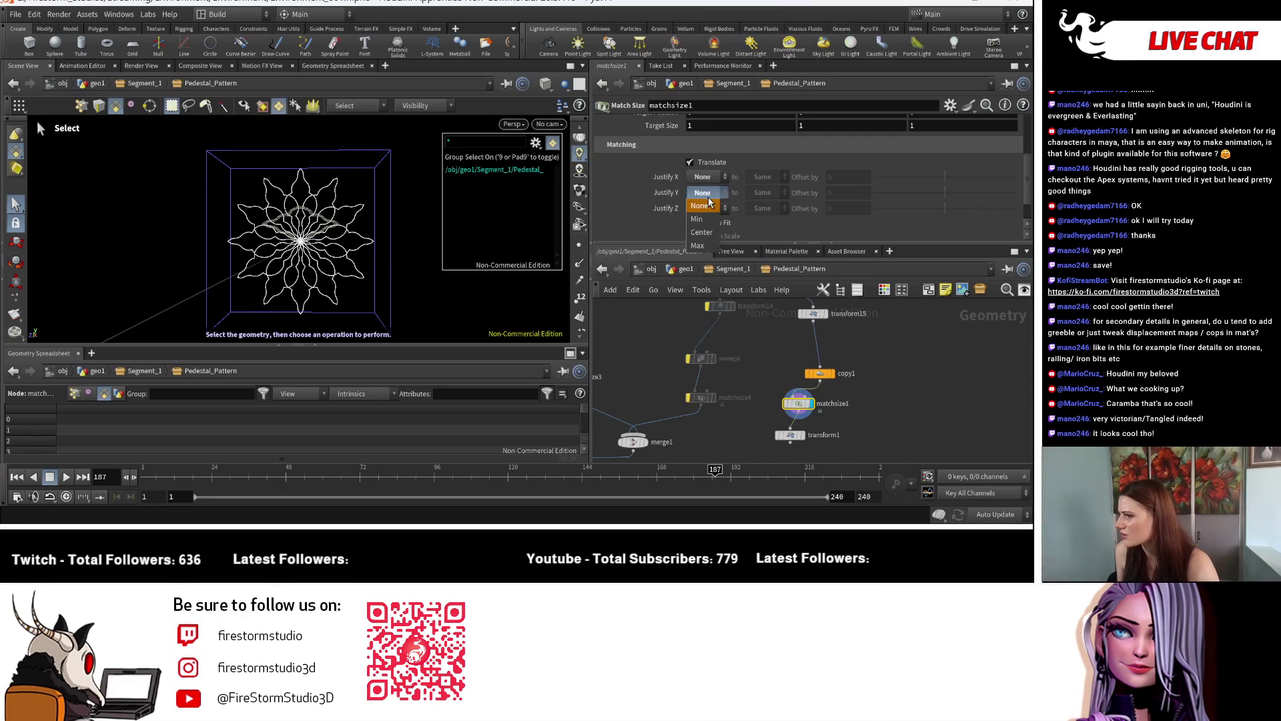
{"action": "left_click", "coordinate": [697, 218]}
Display transform1's scaled rosette output and select the transform1 node
{"action": "key", "text": "Escape"}
{"action": "mouse_move", "coordinate": [279, 244]}
{"action": "left_mouse_down"}
{"action": "mouse_move", "coordinate": [255, 273]}
{"action": "mouse_move", "coordinate": [240, 263]}
{"action": "left_mouse_up"}
{"action": "key", "text": "s"}
{"action": "scroll", "coordinate": [828, 416], "scroll_direction": "up", "scroll_amount": 3}
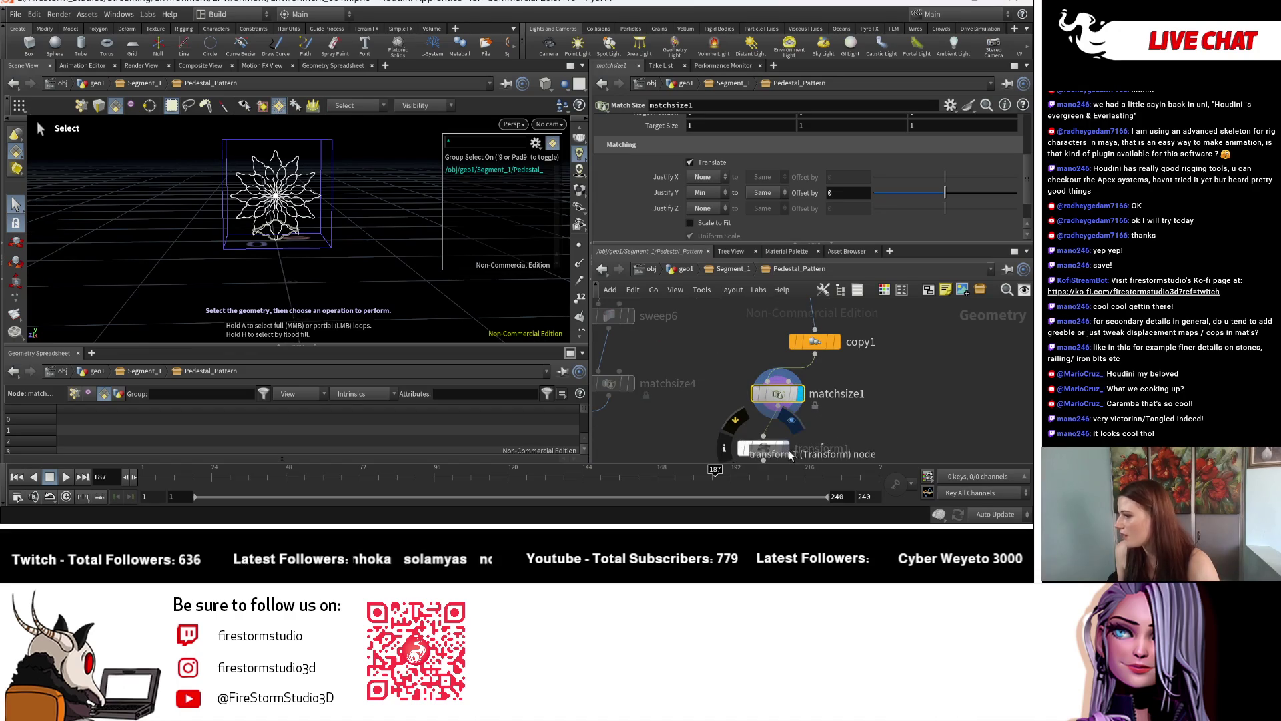
{"action": "left_click", "coordinate": [787, 451]}
{"action": "key", "text": "Escape"}
{"action": "scroll", "coordinate": [351, 282], "scroll_direction": "up", "scroll_amount": 5}
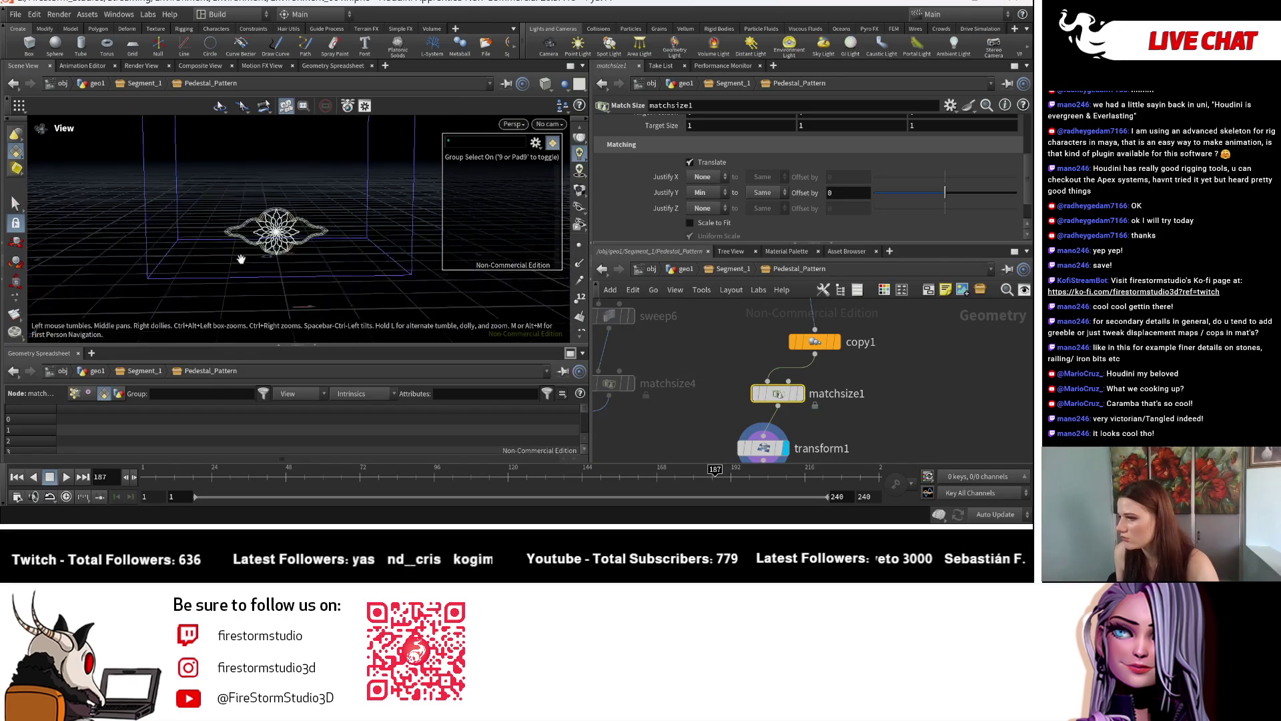
{"action": "scroll", "coordinate": [329, 277], "scroll_direction": "down", "scroll_amount": 5}
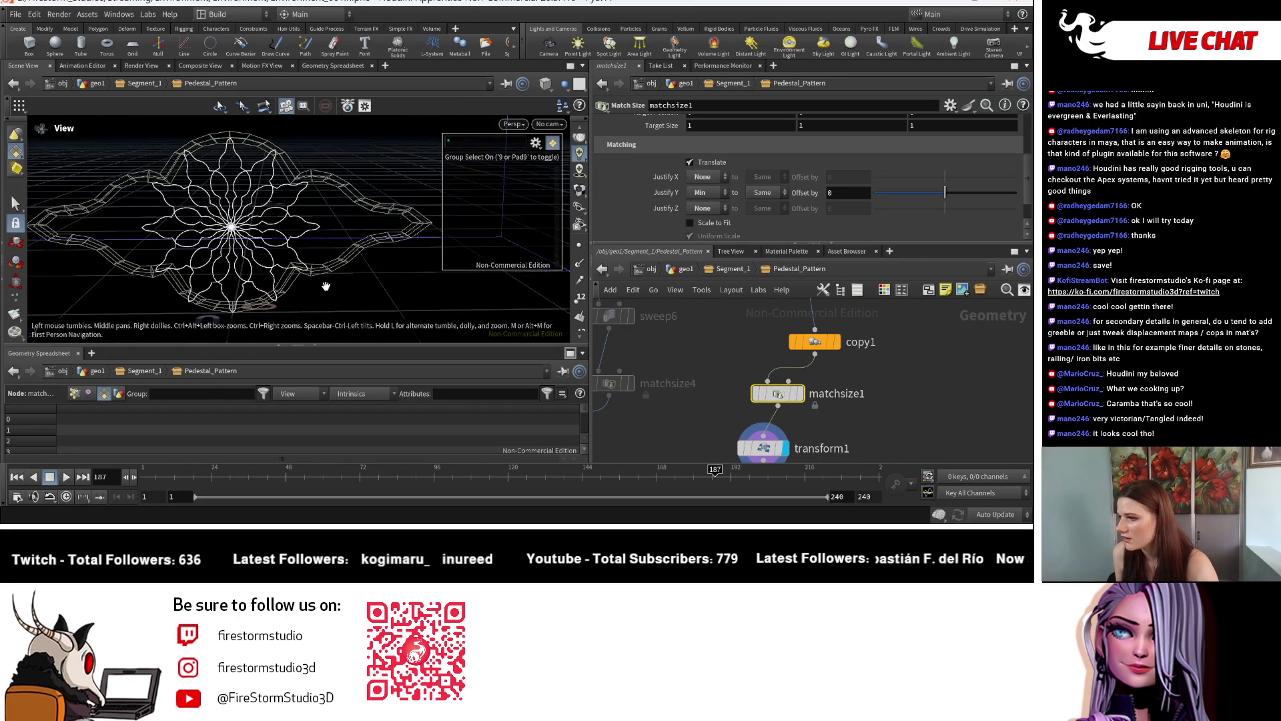
{"action": "key", "text": "Escape"}
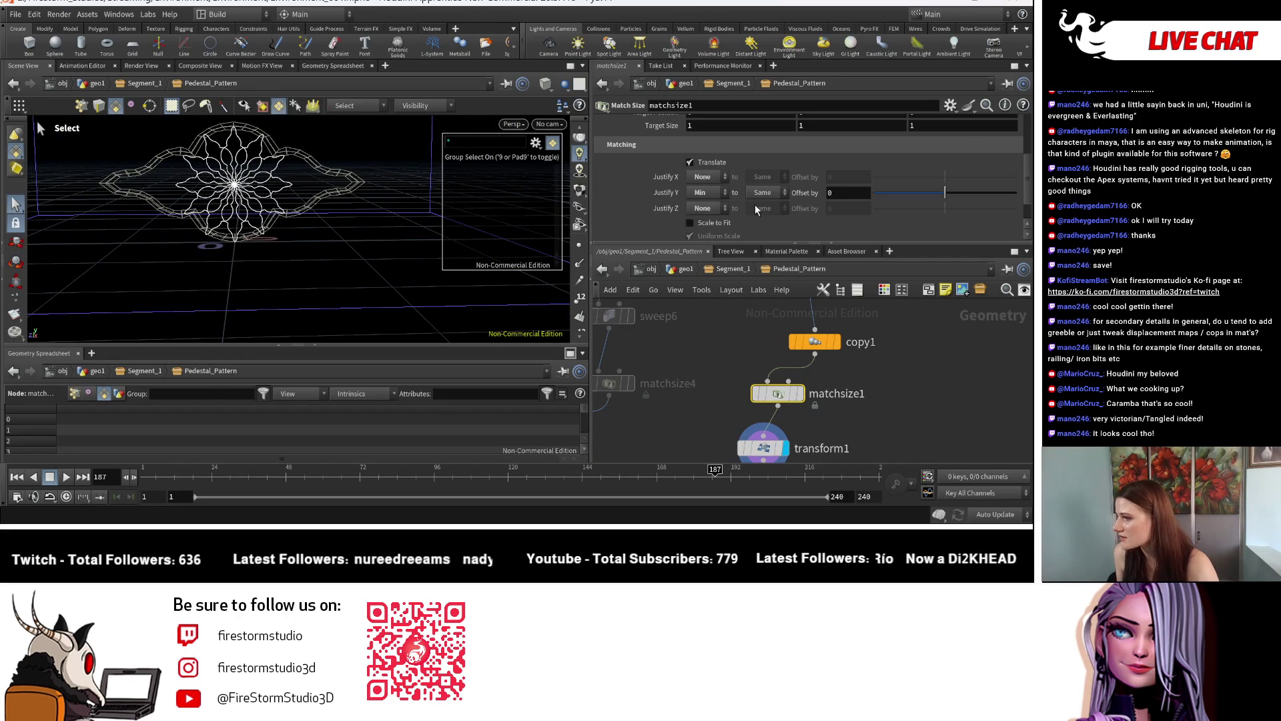
{"action": "scroll", "coordinate": [755, 205], "scroll_direction": "down", "scroll_amount": 2}
{"action": "left_click", "coordinate": [763, 448]}
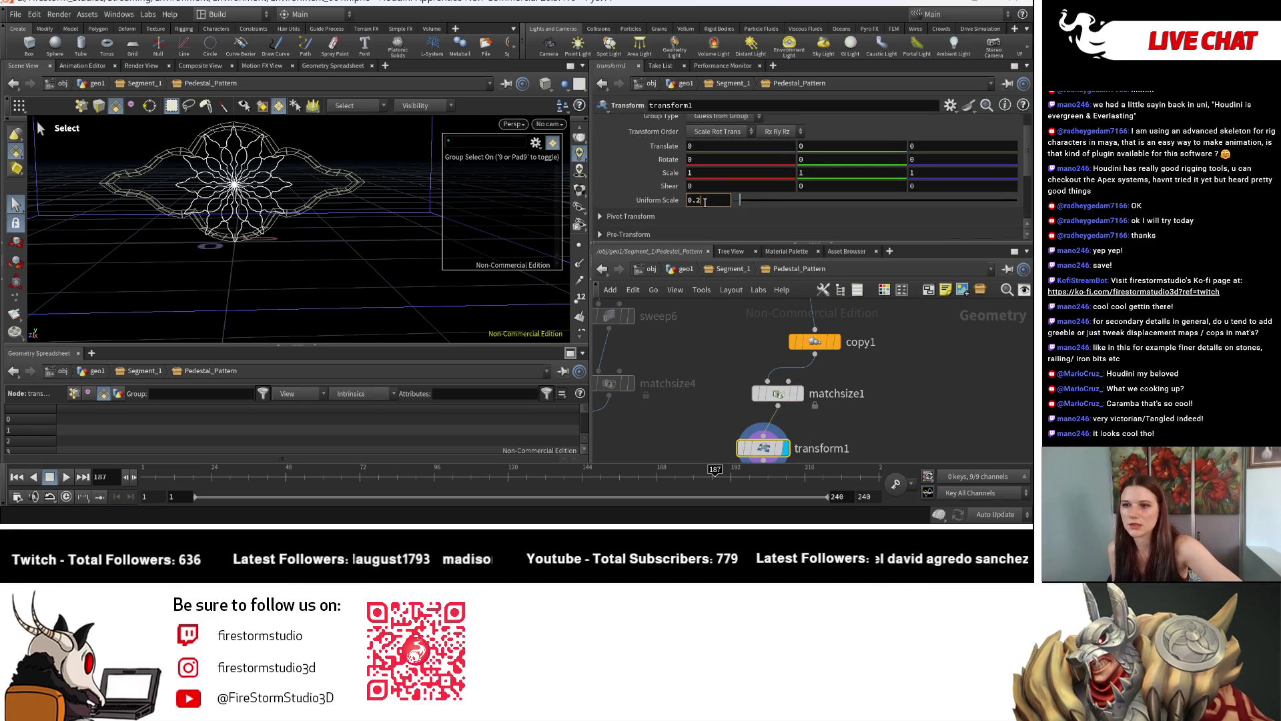
Set transform1's Uniform Scale to 0.225 and orbit to a lower frontal view of the rosette
{"action": "key", "text": "Return"}
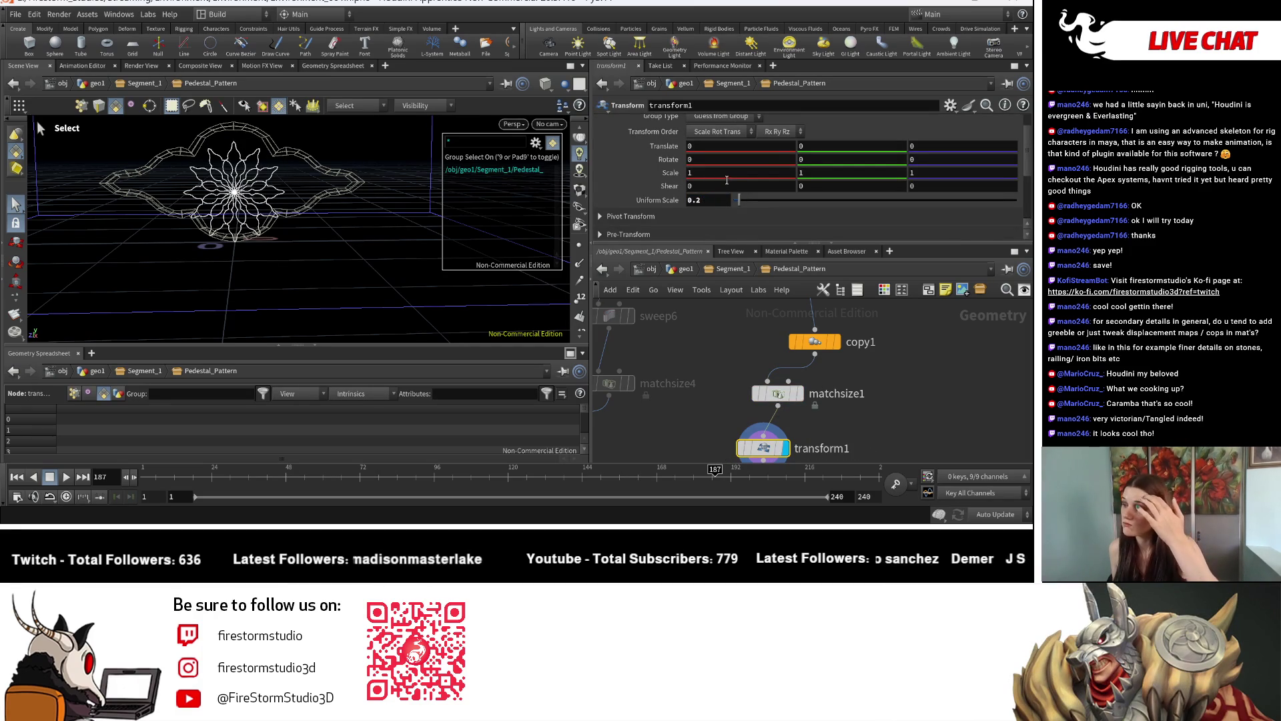
{"action": "type", "text": "25"}
{"action": "key", "text": "Return"}
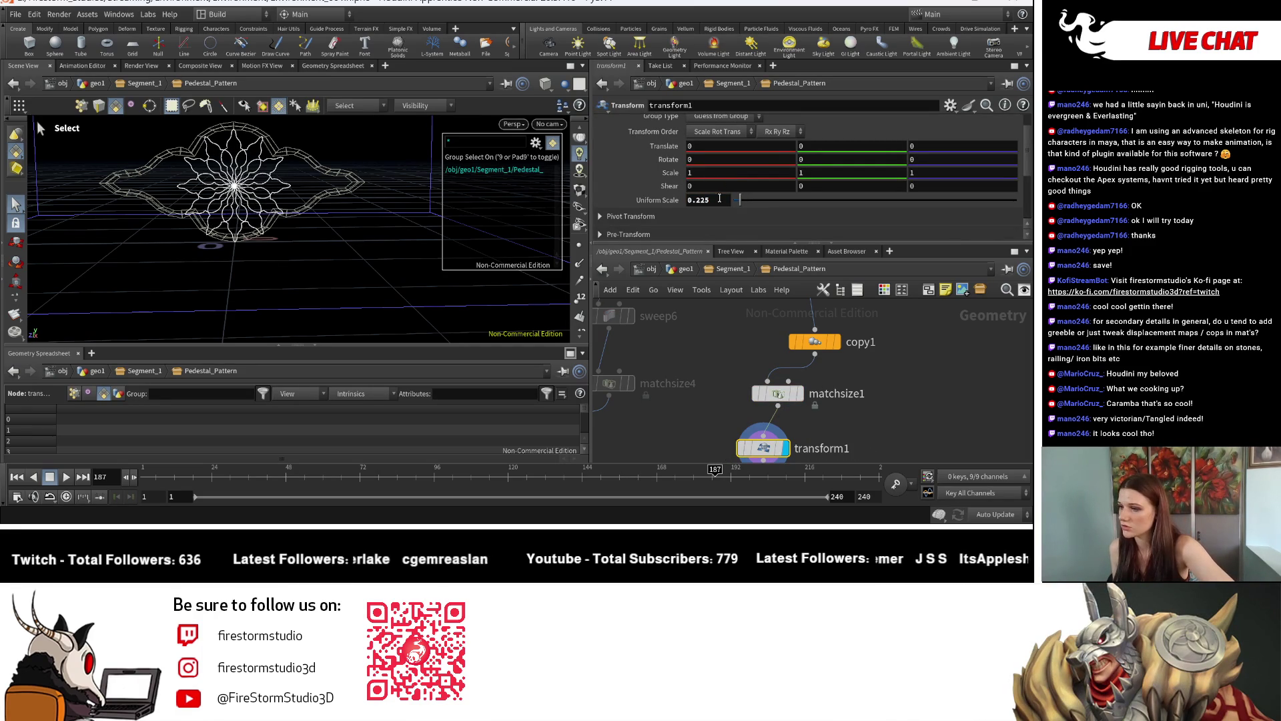
{"action": "left_click_drag", "start_coordinate": [308, 207], "coordinate": [287, 179]}
{"action": "scroll", "coordinate": [881, 361], "scroll_direction": "down", "scroll_amount": 3}
{"action": "scroll", "coordinate": [666, 391], "scroll_direction": "down", "scroll_amount": 3}
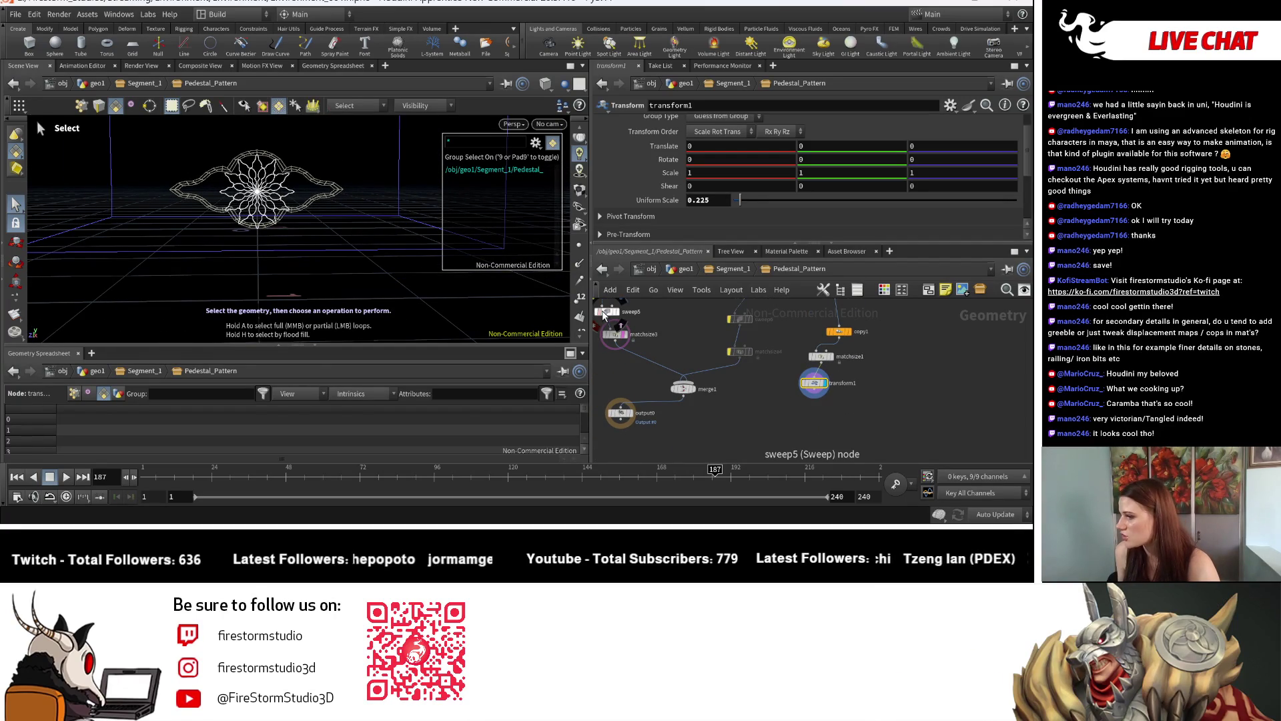
Select sweep5 and enter a sweep width of 0.0125
{"action": "left_click", "coordinate": [606, 310]}
{"action": "left_click", "coordinate": [712, 158]}
{"action": "type", "text": "0.01"}
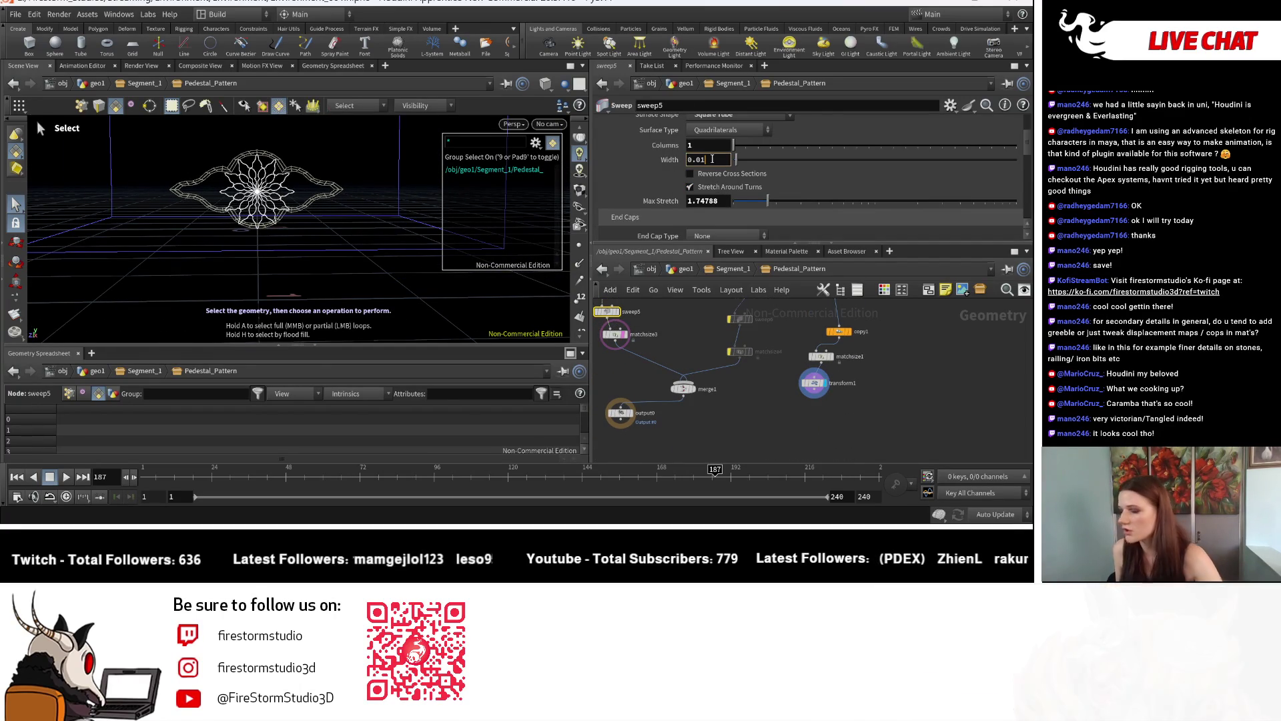
{"action": "type", "text": "25"}
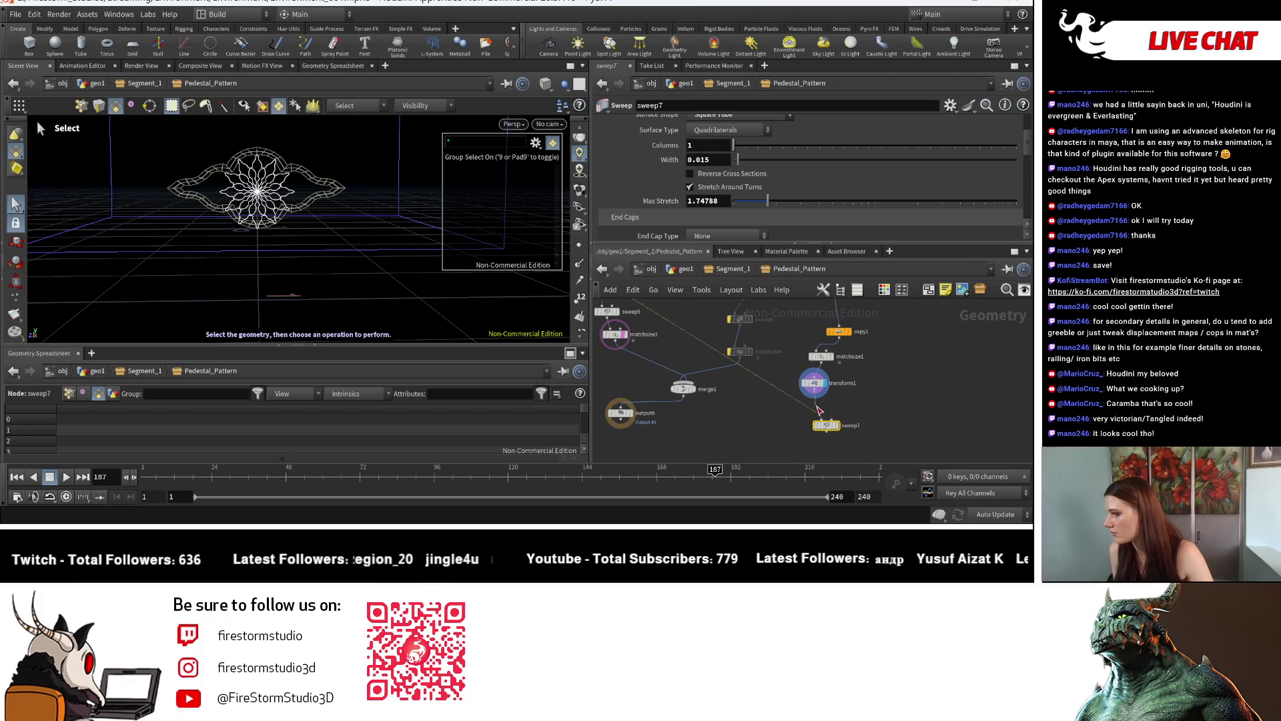
Display sweep7, comparing the unswept star curve outline with the swept tubes
{"action": "left_click", "coordinate": [839, 428]}
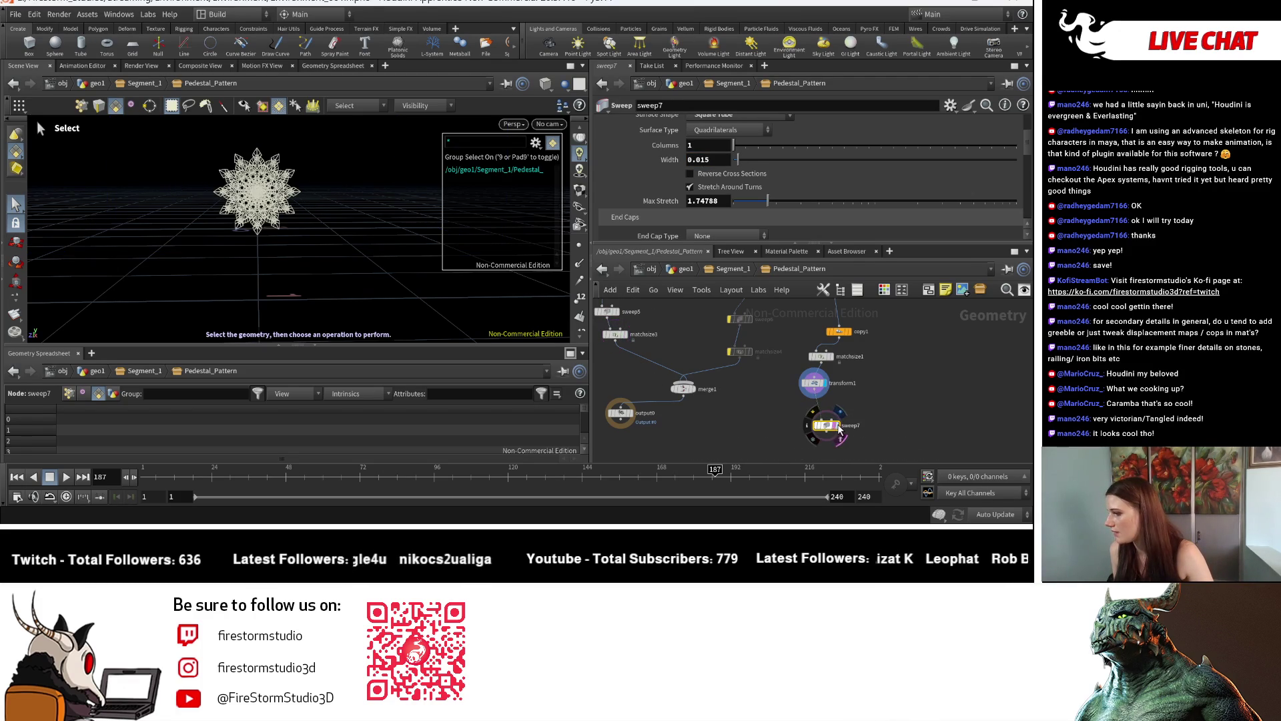
{"action": "left_click", "coordinate": [840, 431]}
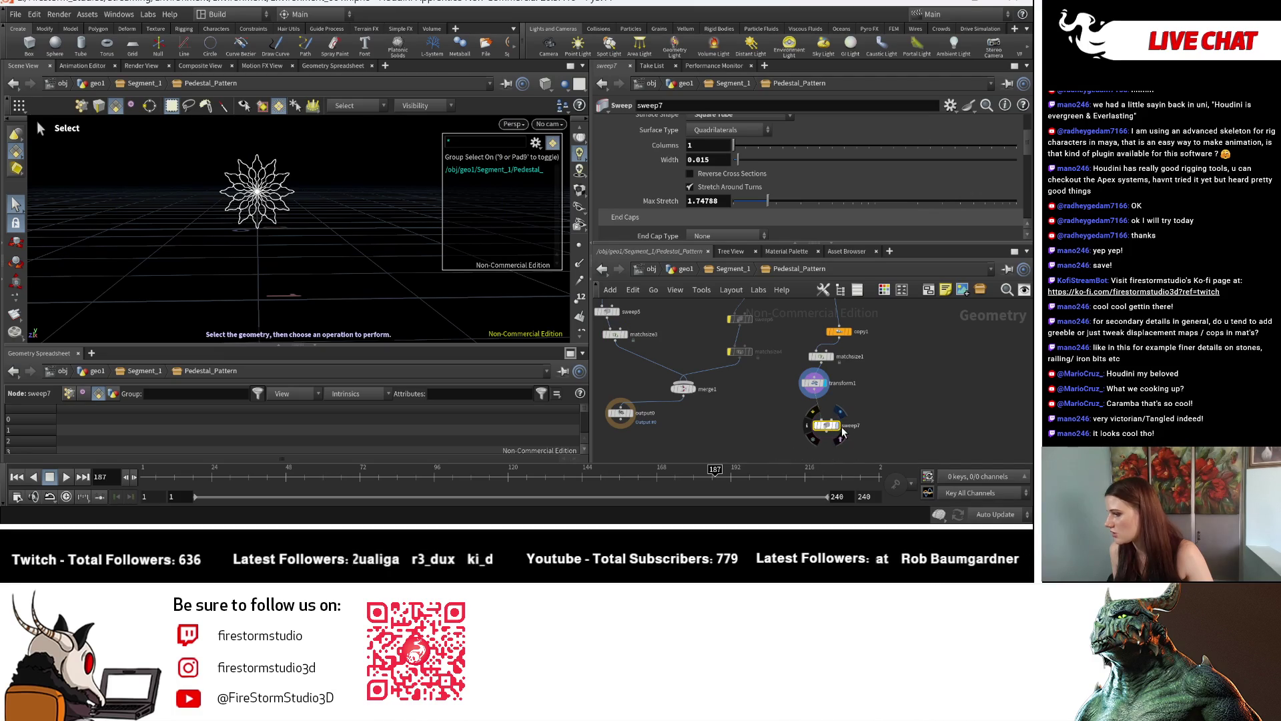
{"action": "left_click", "coordinate": [843, 432]}
{"action": "key", "text": "Escape"}
{"action": "scroll", "coordinate": [420, 136], "scroll_direction": "up", "scroll_amount": 5}
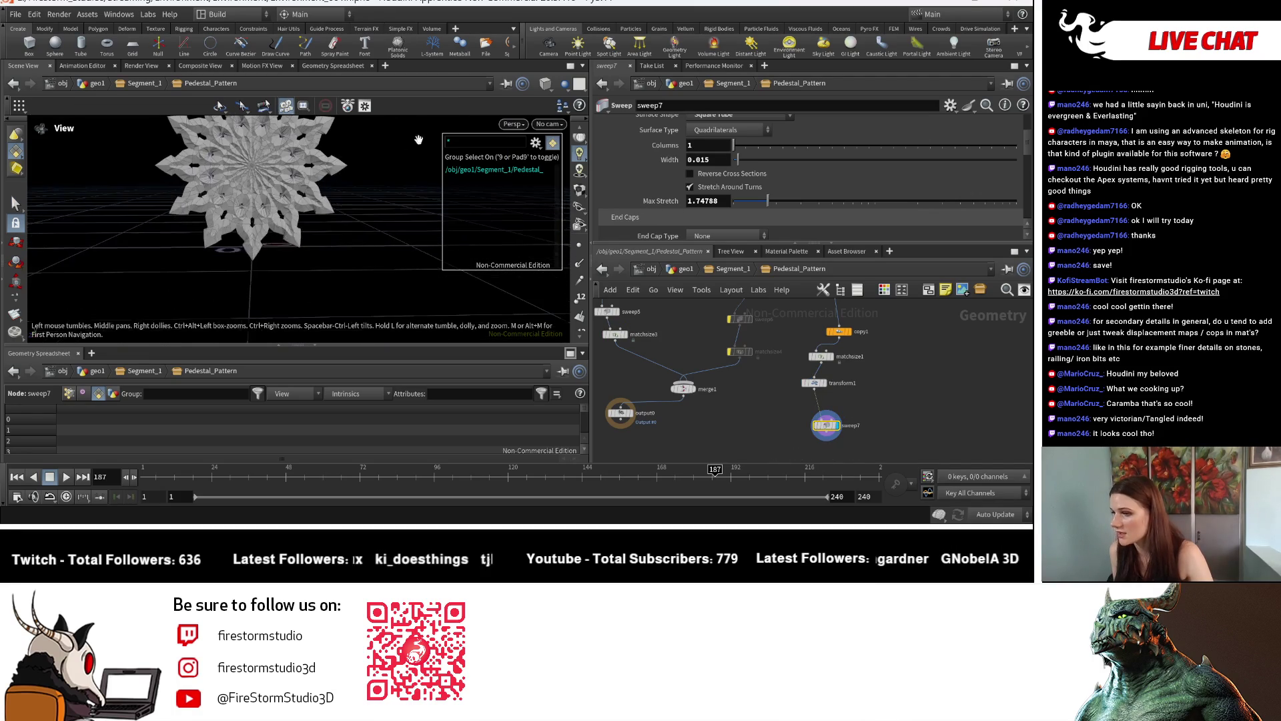
{"action": "key", "text": "s"}
Set sweep7's width to 0.005 and bring the merge and sweep nodes into view
{"action": "left_click", "coordinate": [703, 160]}
{"action": "left_click_drag", "start_coordinate": [702, 160], "coordinate": [708, 160]}
{"action": "type", "text": "5"}
{"action": "key", "text": "Return"}
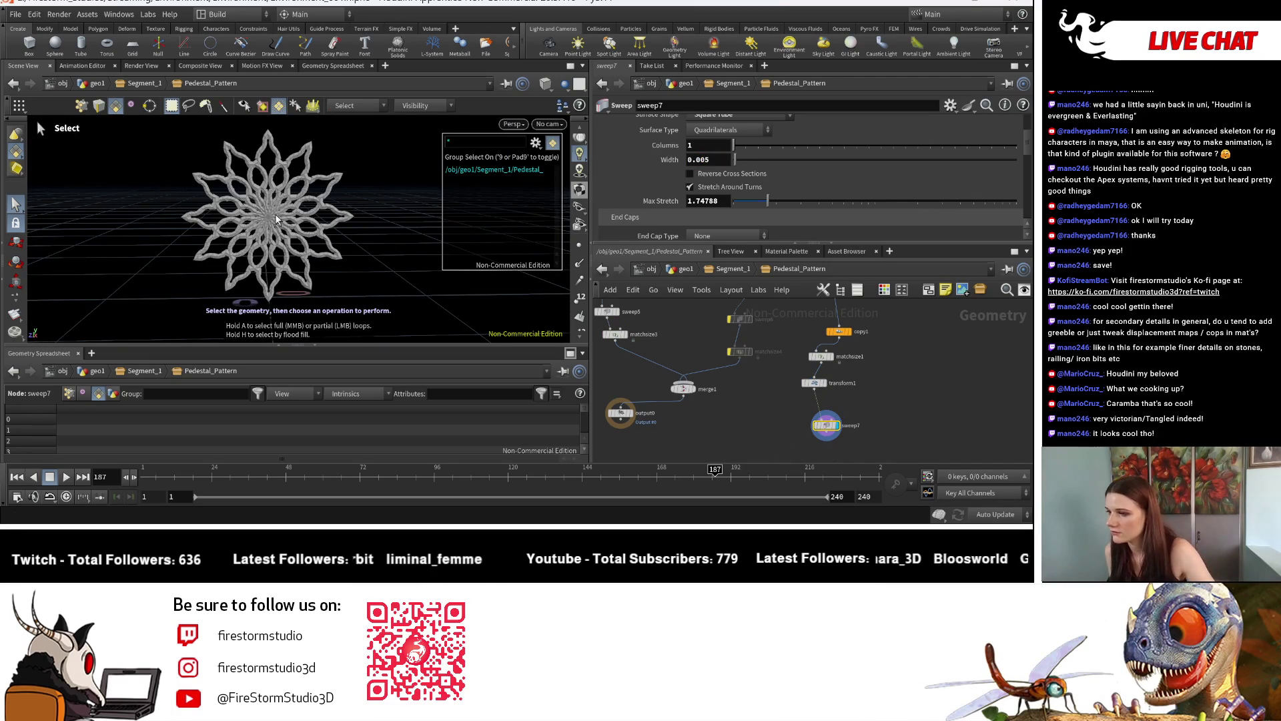
{"action": "key", "text": "Escape"}
{"action": "scroll", "coordinate": [294, 204], "scroll_direction": "up", "scroll_amount": 3}
{"action": "scroll", "coordinate": [331, 241], "scroll_direction": "down", "scroll_amount": 3}
{"action": "scroll", "coordinate": [334, 247], "scroll_direction": "down", "scroll_amount": 5}
{"action": "scroll", "coordinate": [338, 257], "scroll_direction": "up", "scroll_amount": 3}
{"action": "key", "text": "s"}
{"action": "scroll", "coordinate": [682, 422], "scroll_direction": "down", "scroll_amount": 3}
{"action": "middle_click_drag", "start_coordinate": [735, 415], "coordinate": [730, 380]}
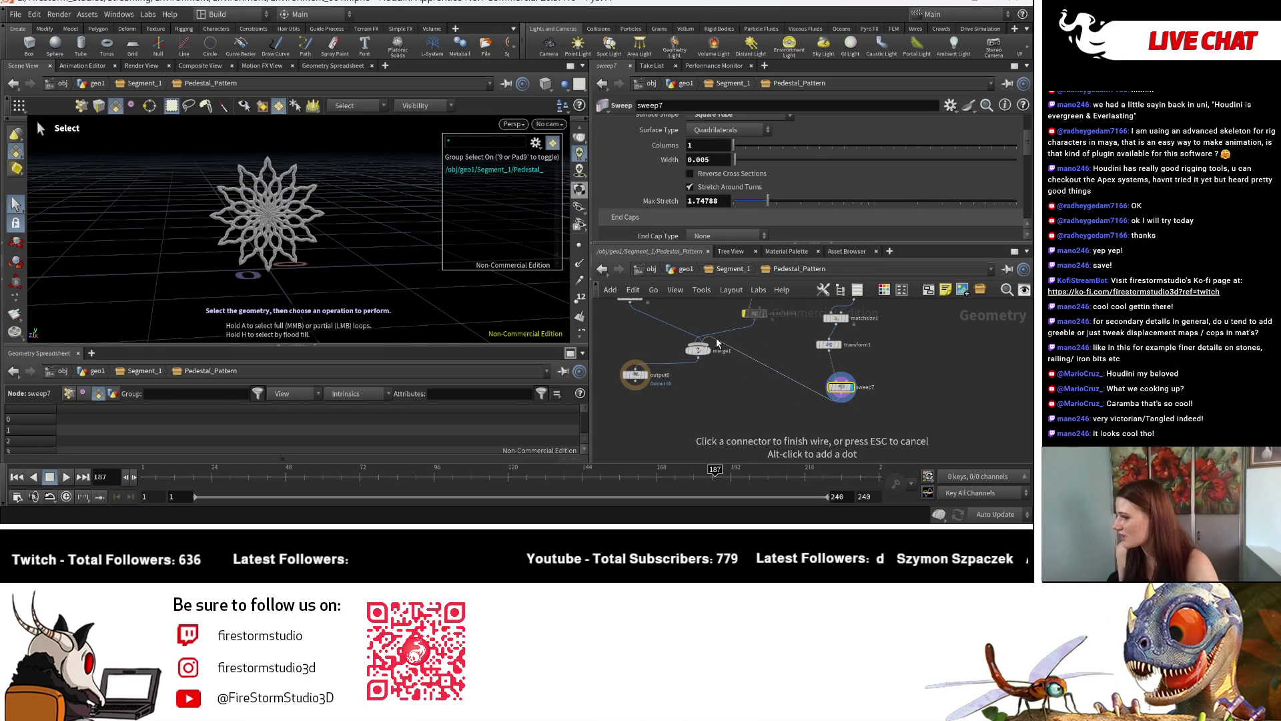
Display merge1 and set matchsize1's Y offset to 0.04
{"action": "left_click", "coordinate": [713, 354]}
{"action": "left_click_drag", "start_coordinate": [347, 269], "coordinate": [312, 256], "text": "alt"}
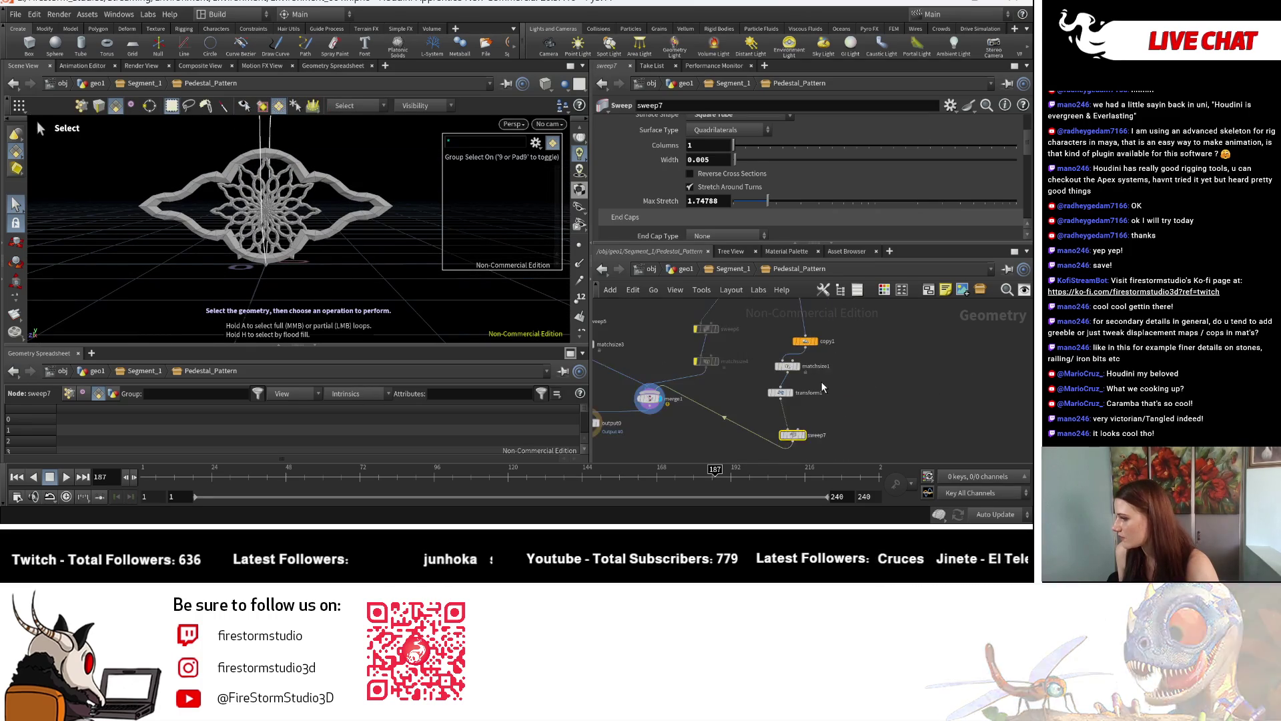
{"action": "scroll", "coordinate": [821, 382], "scroll_direction": "up", "scroll_amount": 2}
{"action": "left_click", "coordinate": [773, 359]}
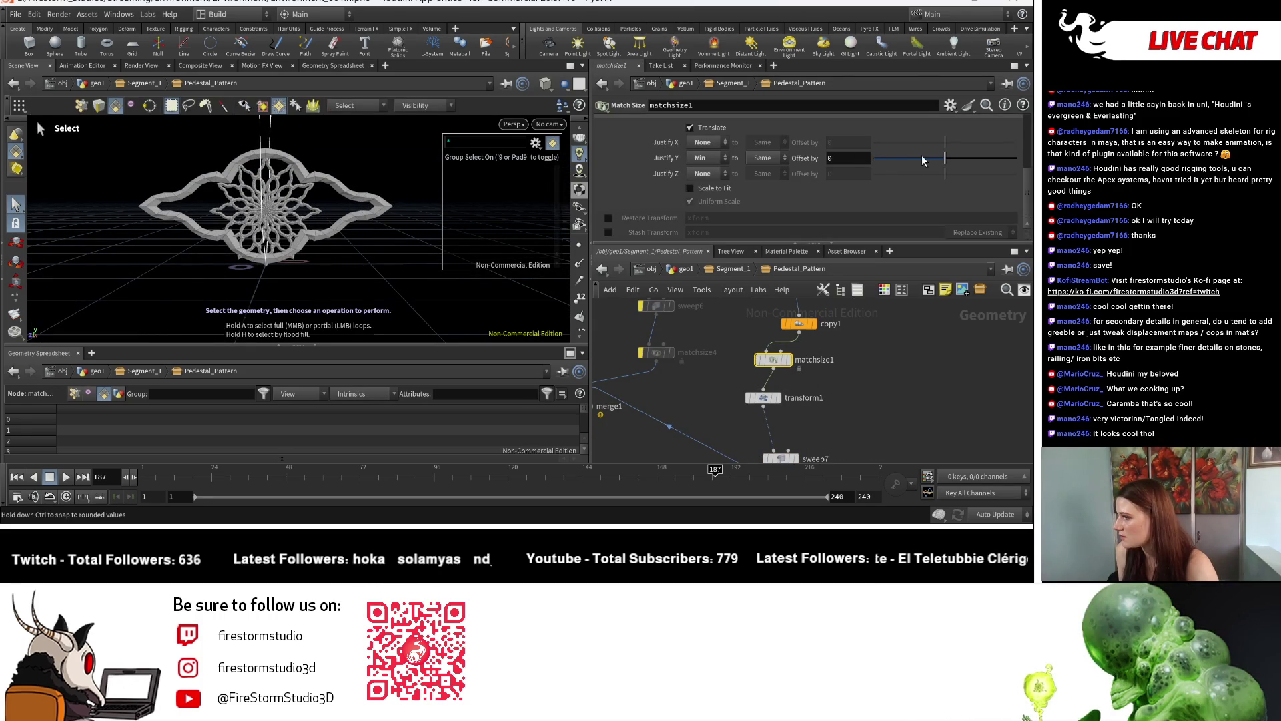
{"action": "middle_click_drag", "start_coordinate": [839, 158], "coordinate": [844, 188]}
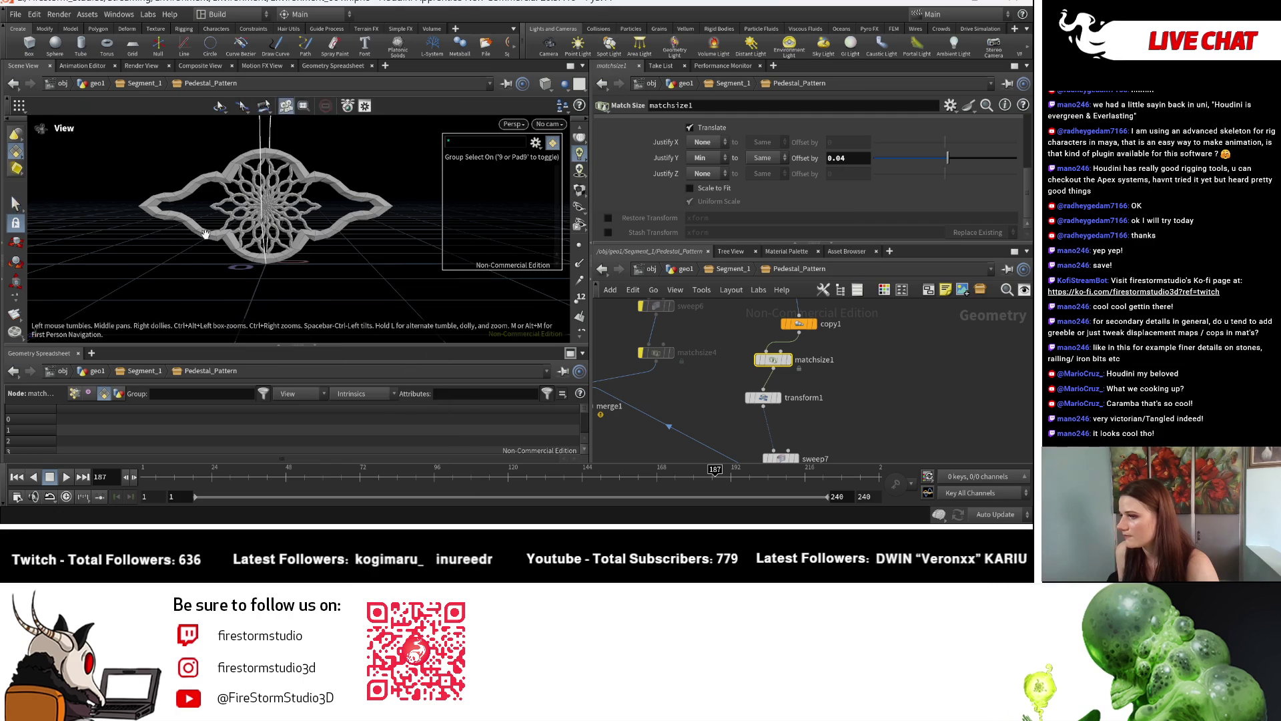
Lower copy1's Total Number of flower copies to 6
{"action": "middle_click_drag", "start_coordinate": [806, 324], "coordinate": [791, 415]}
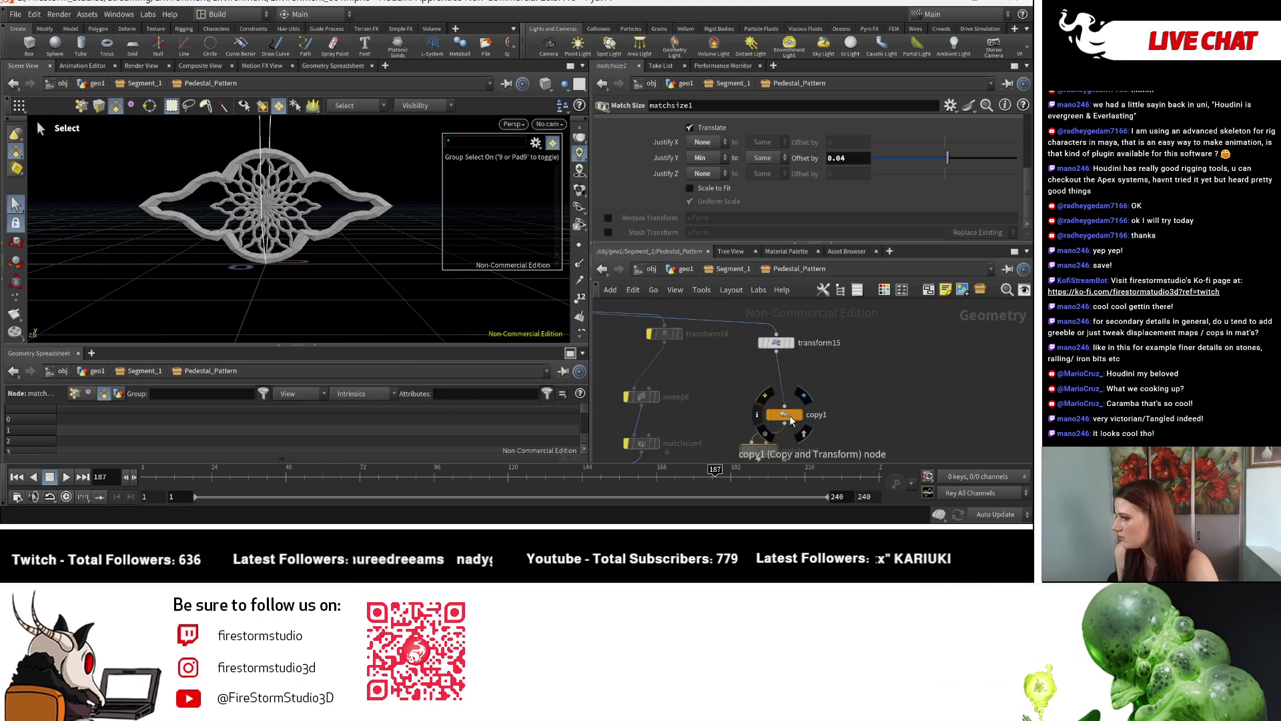
{"action": "left_click", "coordinate": [792, 415]}
{"action": "left_click_drag", "start_coordinate": [893, 141], "coordinate": [866, 139]}
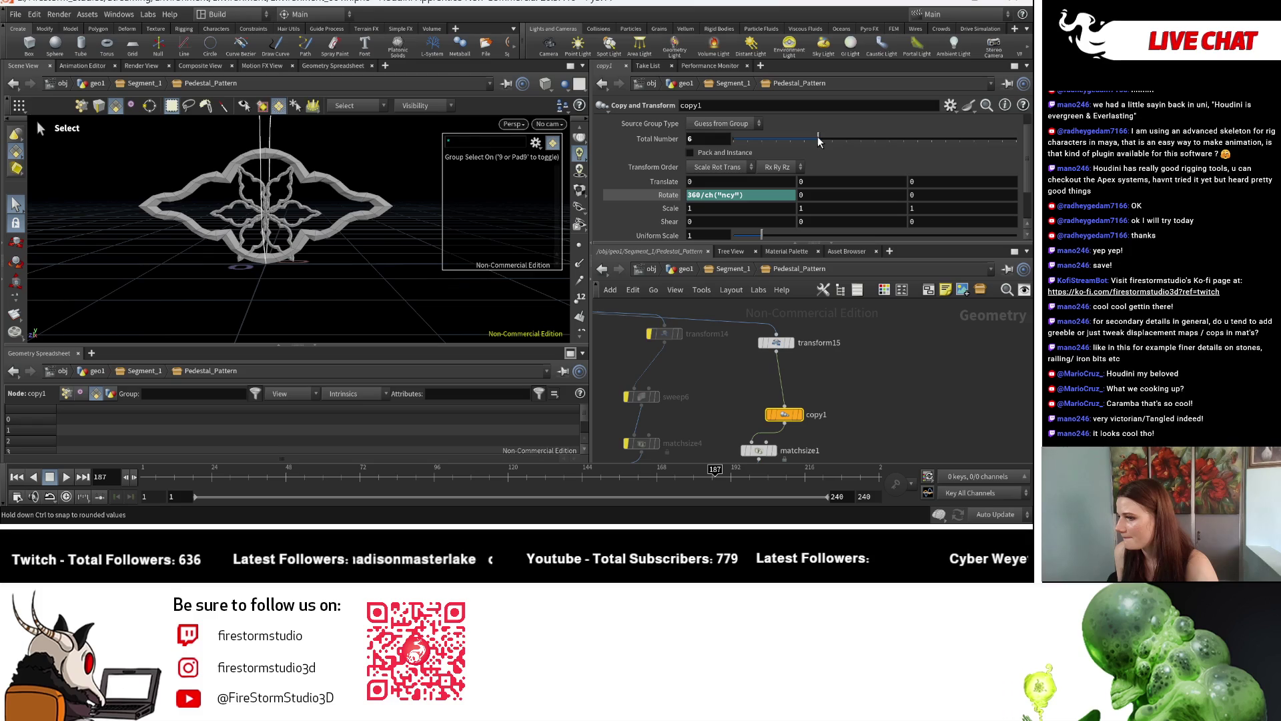
Set copy1's Total Number back to 12 radial copies and orbit around the pattern
{"action": "left_click_drag", "start_coordinate": [834, 139], "coordinate": [848, 138]}
{"action": "key", "text": "Escape"}
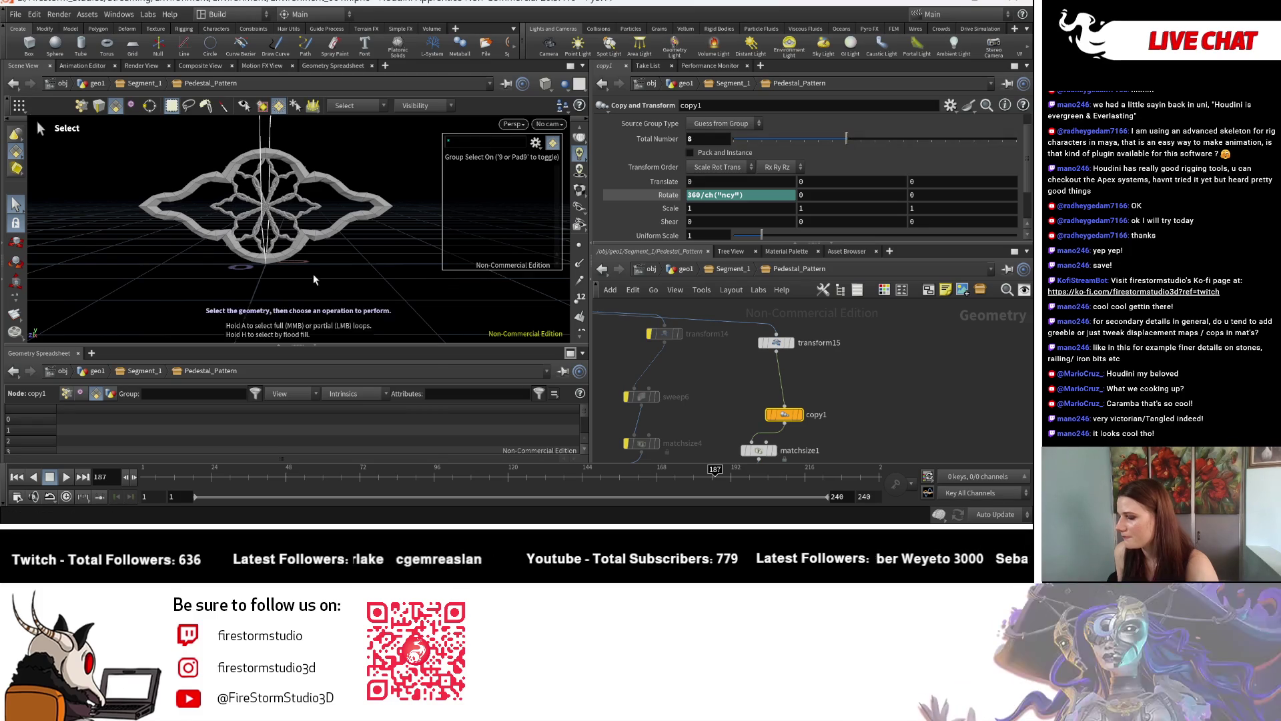
{"action": "key", "text": "s"}
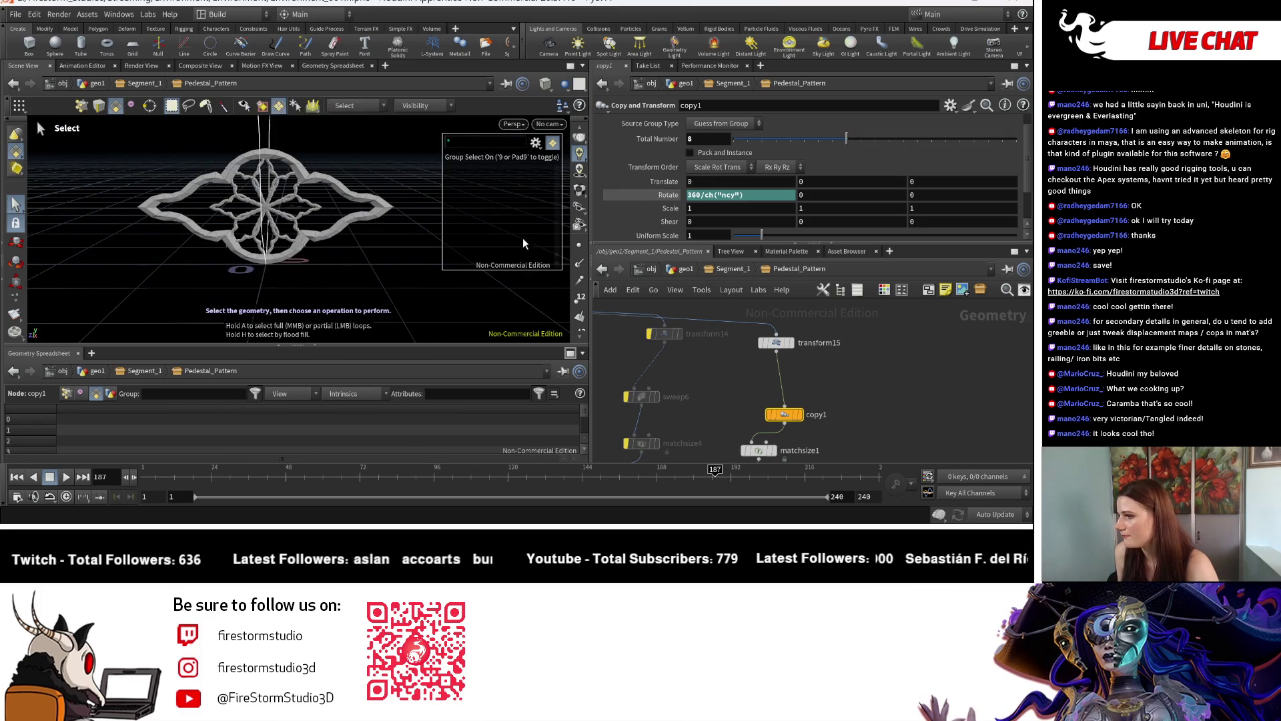
{"action": "scroll", "coordinate": [259, 270], "scroll_direction": "up", "scroll_amount": 5}
{"action": "key", "text": "ctrl+z"}
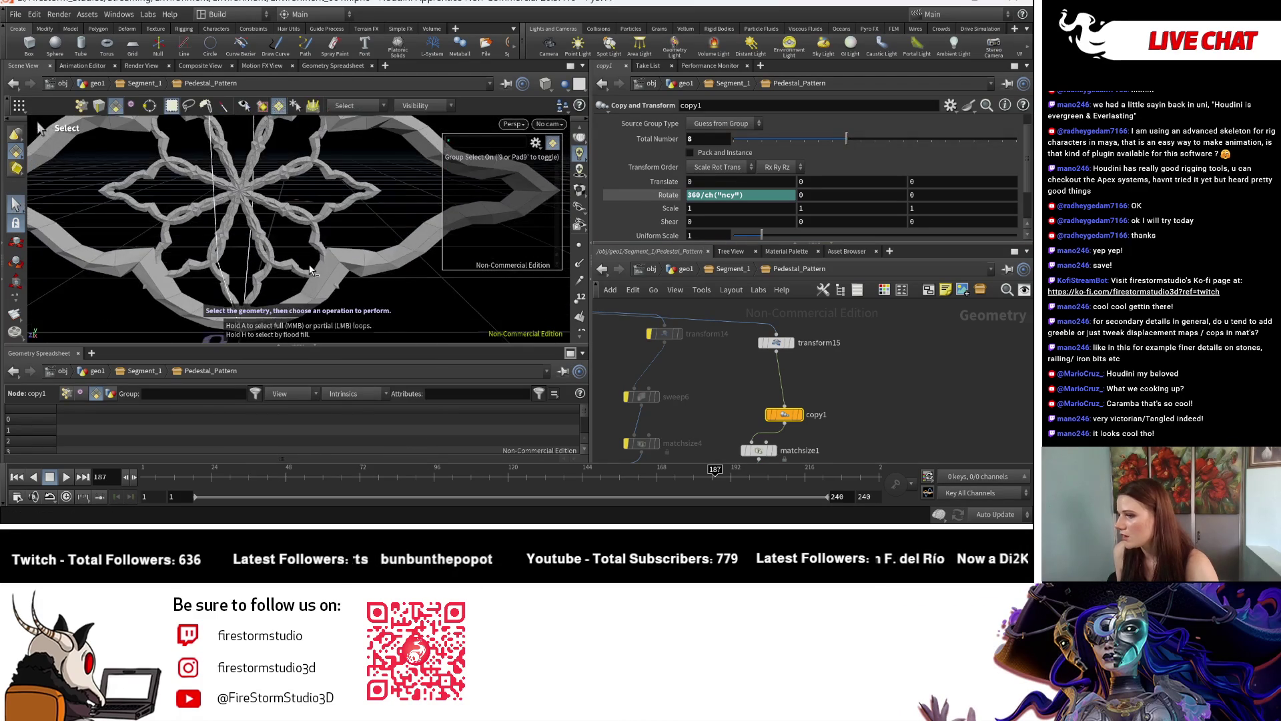
{"action": "scroll", "coordinate": [309, 274], "scroll_direction": "down", "scroll_amount": 5}
{"action": "left_click_drag", "start_coordinate": [337, 254], "coordinate": [360, 241]}
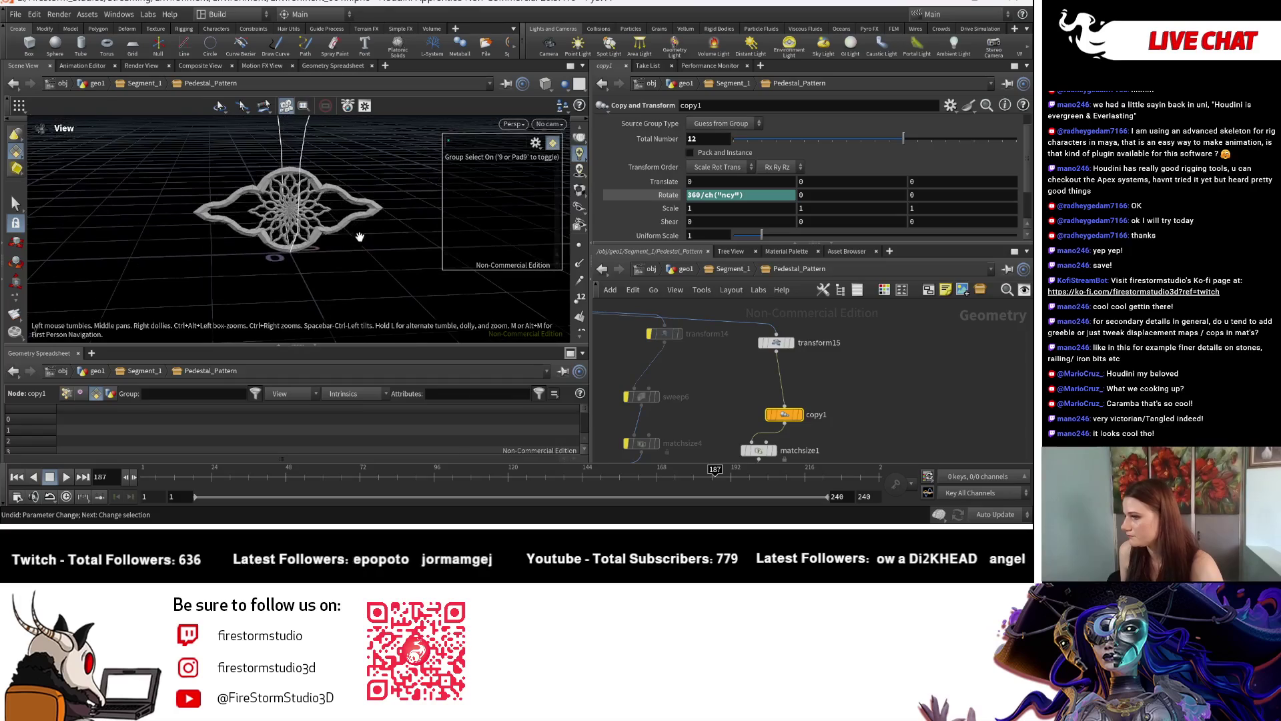
{"action": "scroll", "coordinate": [466, 186], "scroll_direction": "down", "scroll_amount": 3}
{"action": "key", "text": "s"}
{"action": "scroll", "coordinate": [813, 394], "scroll_direction": "down", "scroll_amount": 2}
Stretch the ornament along Z by raising transform1's Scale Z to about 1.9
{"action": "middle_click_drag", "start_coordinate": [812, 394], "coordinate": [779, 313]}
{"action": "key", "text": "Escape"}
{"action": "scroll", "coordinate": [351, 195], "scroll_direction": "up", "scroll_amount": 4}
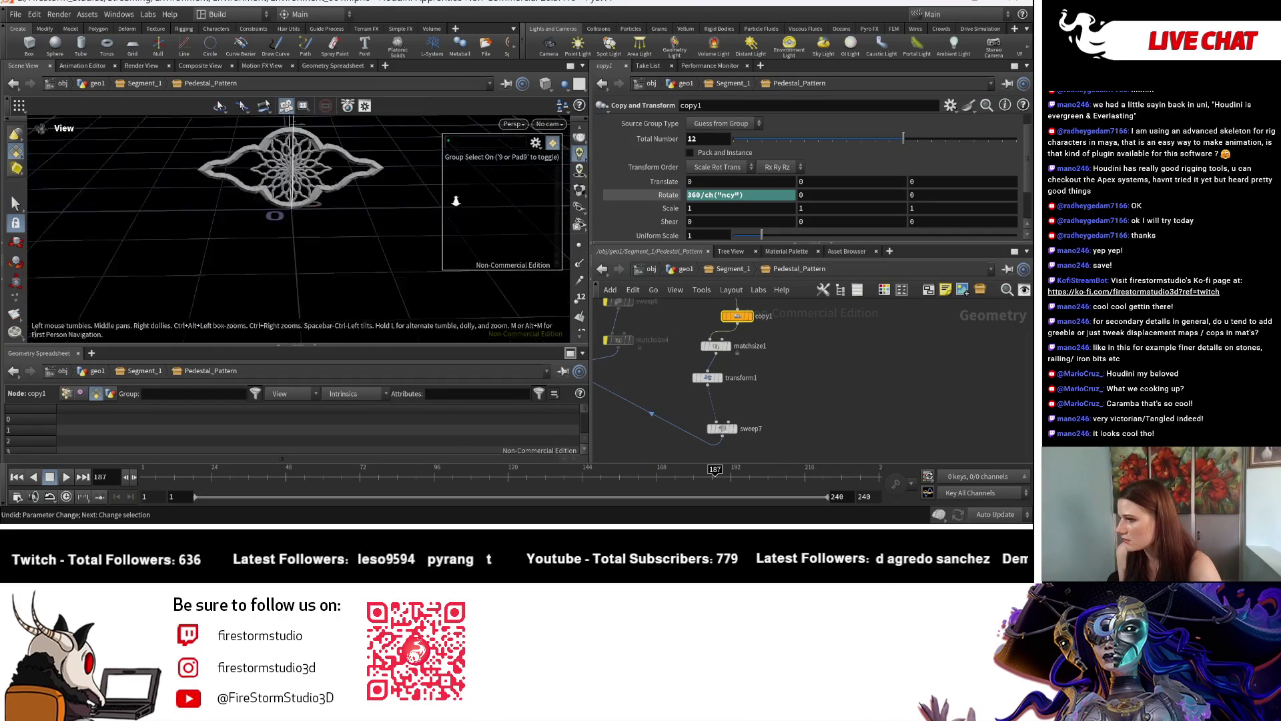
{"action": "left_click_drag", "start_coordinate": [352, 195], "coordinate": [360, 230]}
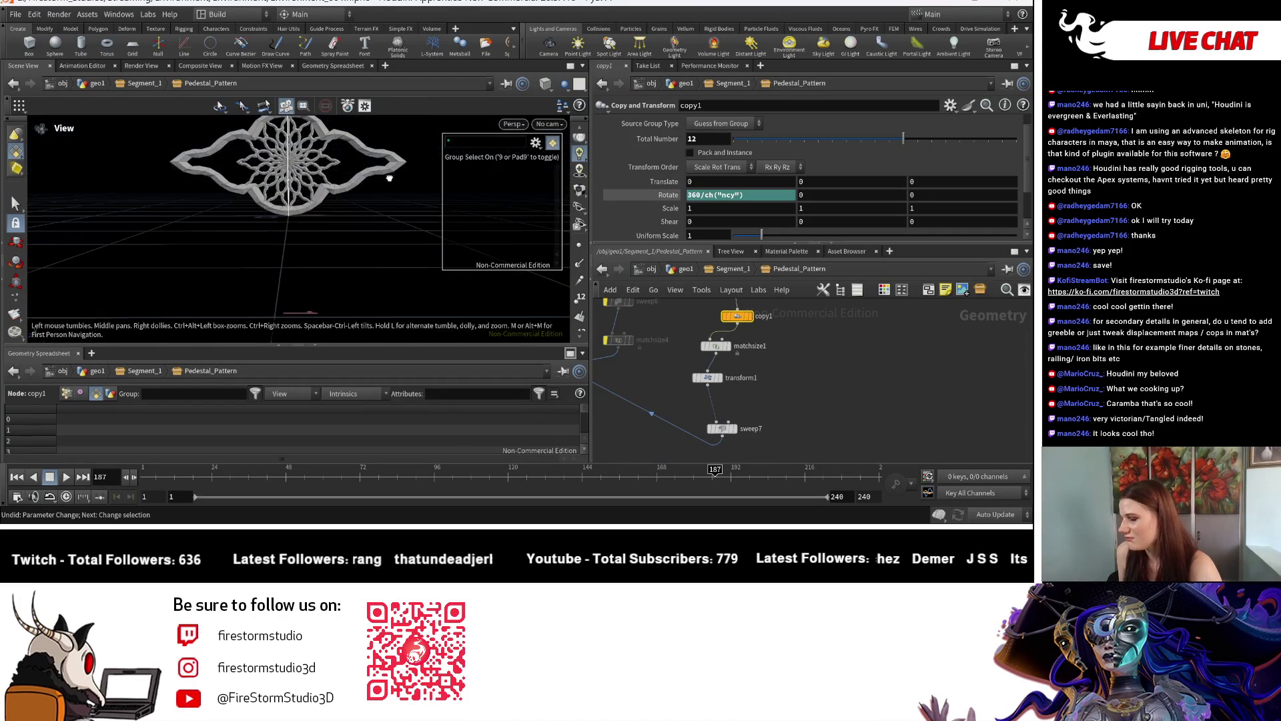
{"action": "key", "text": "s"}
{"action": "scroll", "coordinate": [809, 408], "scroll_direction": "down", "scroll_amount": 2}
{"action": "left_click", "coordinate": [732, 377]}
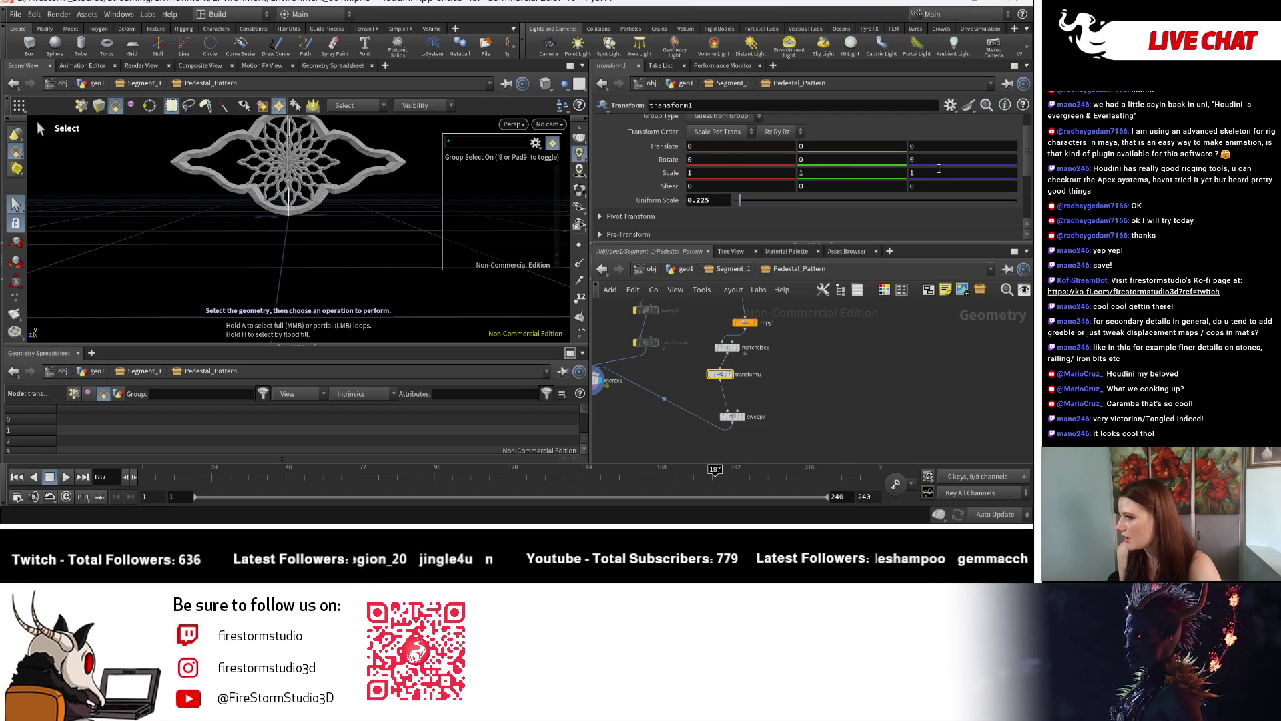
{"action": "mouse_move", "coordinate": [939, 169]}
{"action": "middle_mouse_down"}
{"action": "mouse_move", "coordinate": [1017, 181]}
{"action": "mouse_move", "coordinate": [999, 179]}
{"action": "middle_mouse_up"}
Go up to the Segment_1 level and orbit around the whole tower
{"action": "key", "text": "u"}
{"action": "mouse_move", "coordinate": [214, 153]}
{"action": "left_mouse_down"}
{"action": "mouse_move", "coordinate": [174, 135]}
{"action": "mouse_move", "coordinate": [220, 160]}
{"action": "left_mouse_up"}
{"action": "key", "text": "Escape"}
{"action": "scroll", "coordinate": [654, 290], "scroll_direction": "down", "scroll_amount": 3}
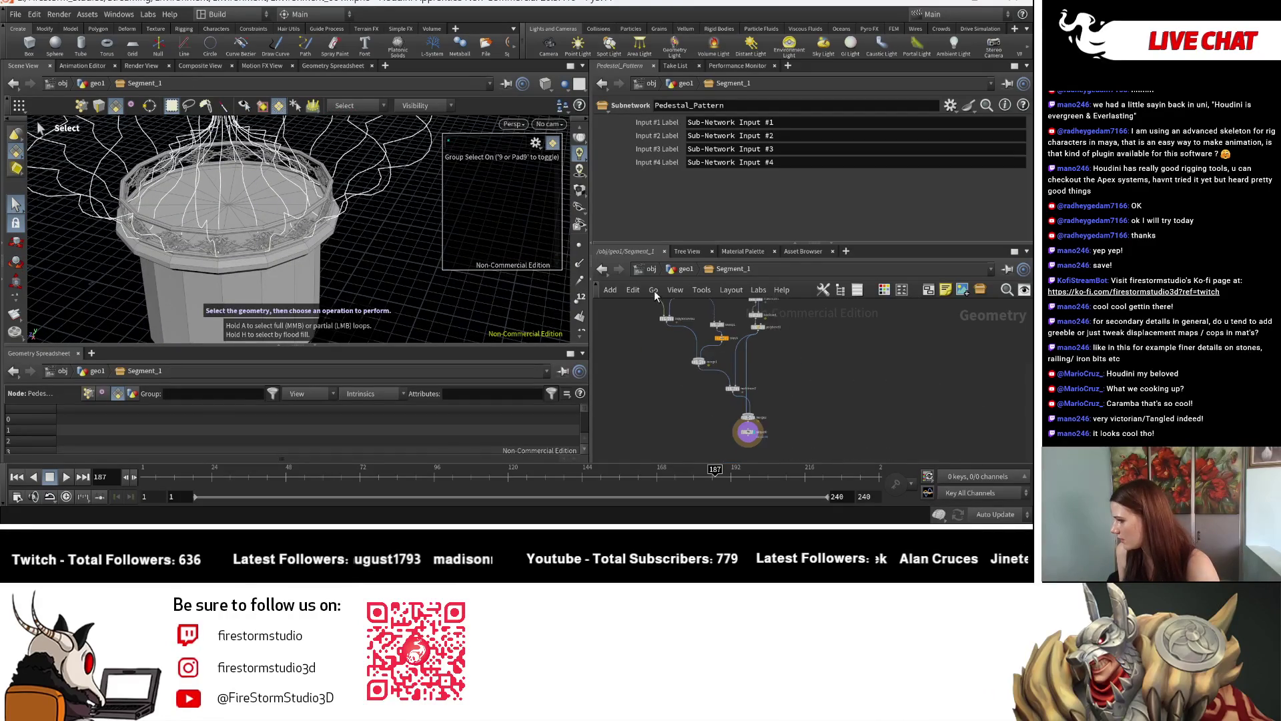
{"action": "scroll", "coordinate": [688, 360], "scroll_direction": "up", "scroll_amount": 3}
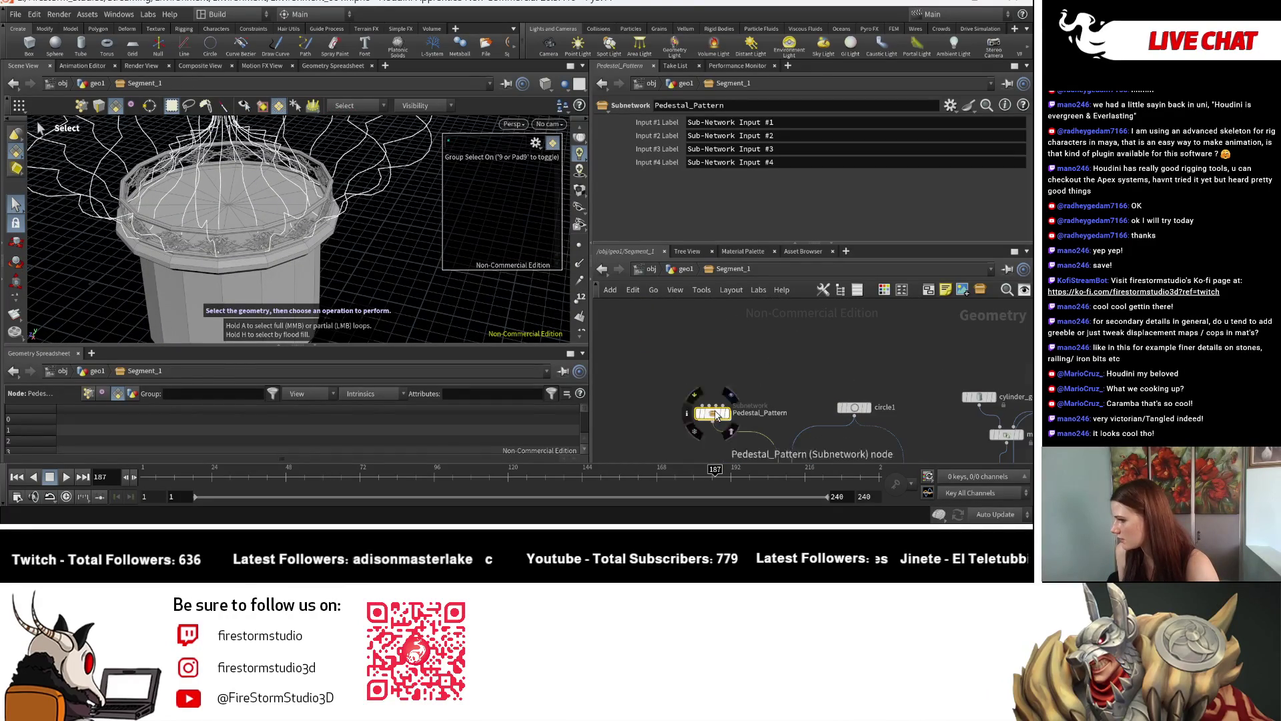
Dive into Pedestal_Pattern, display output0, and select the unused matchsize4 node
{"action": "double_click", "coordinate": [743, 416]}
{"action": "scroll", "coordinate": [715, 436], "scroll_direction": "up", "scroll_amount": 3}
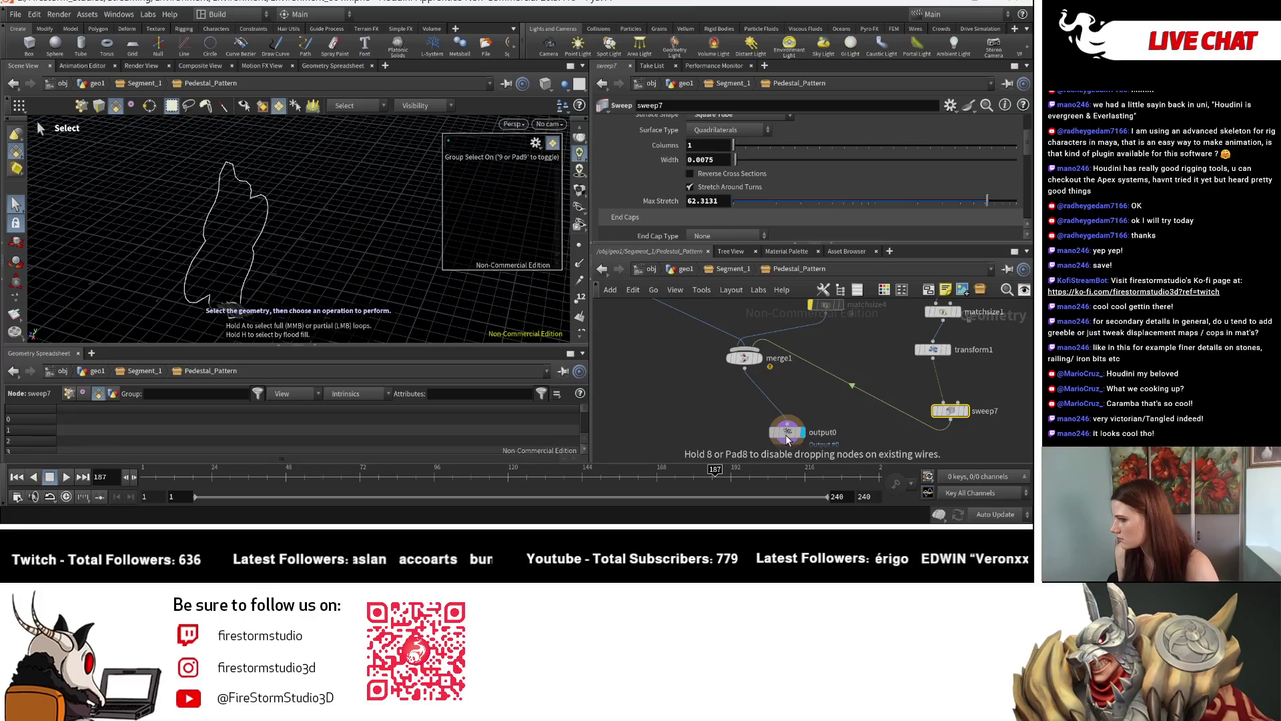
{"action": "left_click", "coordinate": [790, 435]}
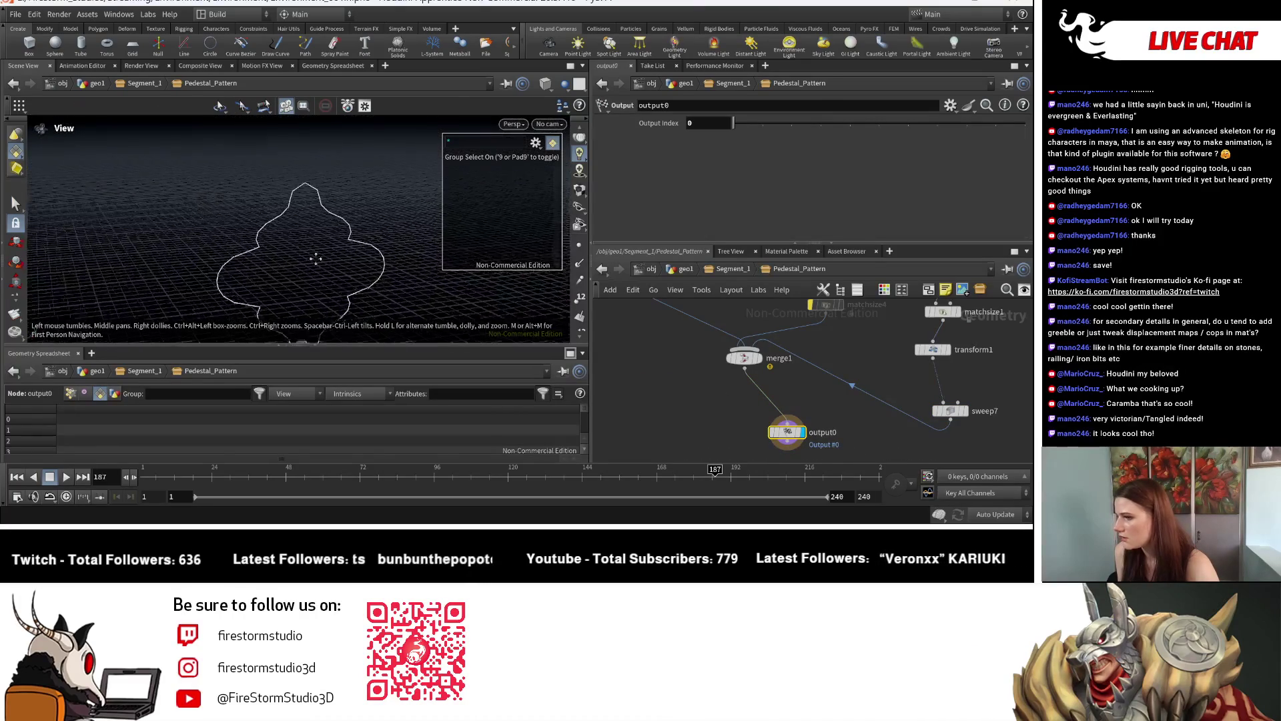
{"action": "scroll", "coordinate": [870, 410], "scroll_direction": "down", "scroll_amount": 3}
{"action": "left_click", "coordinate": [727, 399]}
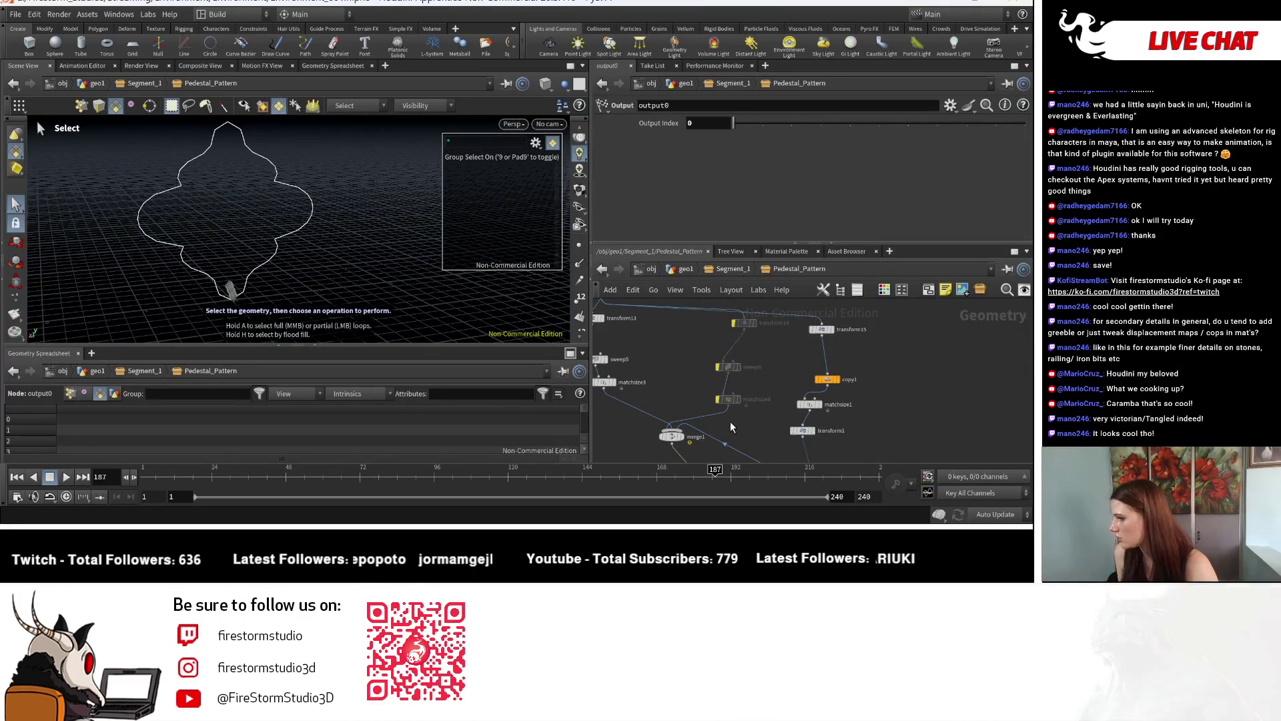
Delete the unused transform14, sweep6 and matchsize4 nodes and their leftover wire
{"action": "left_click_drag", "start_coordinate": [723, 331], "coordinate": [722, 321]}
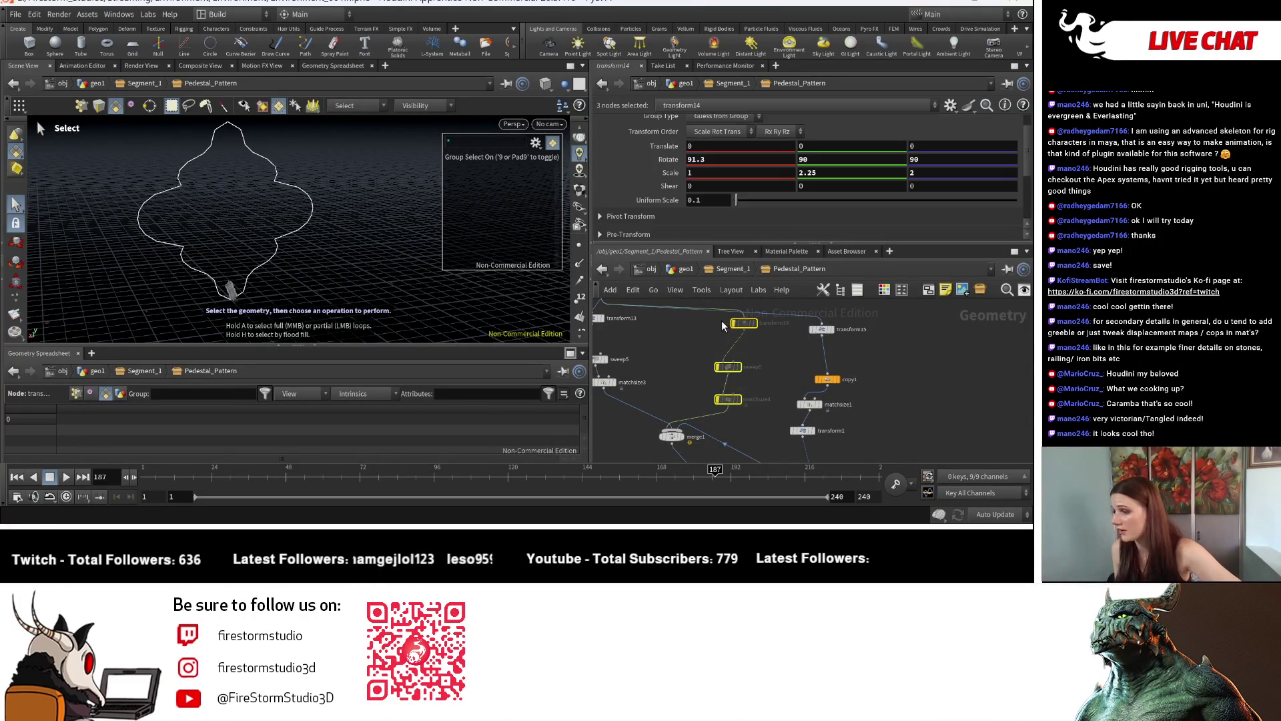
{"action": "key", "text": "Delete"}
{"action": "middle_click_drag", "start_coordinate": [711, 381], "coordinate": [776, 398]}
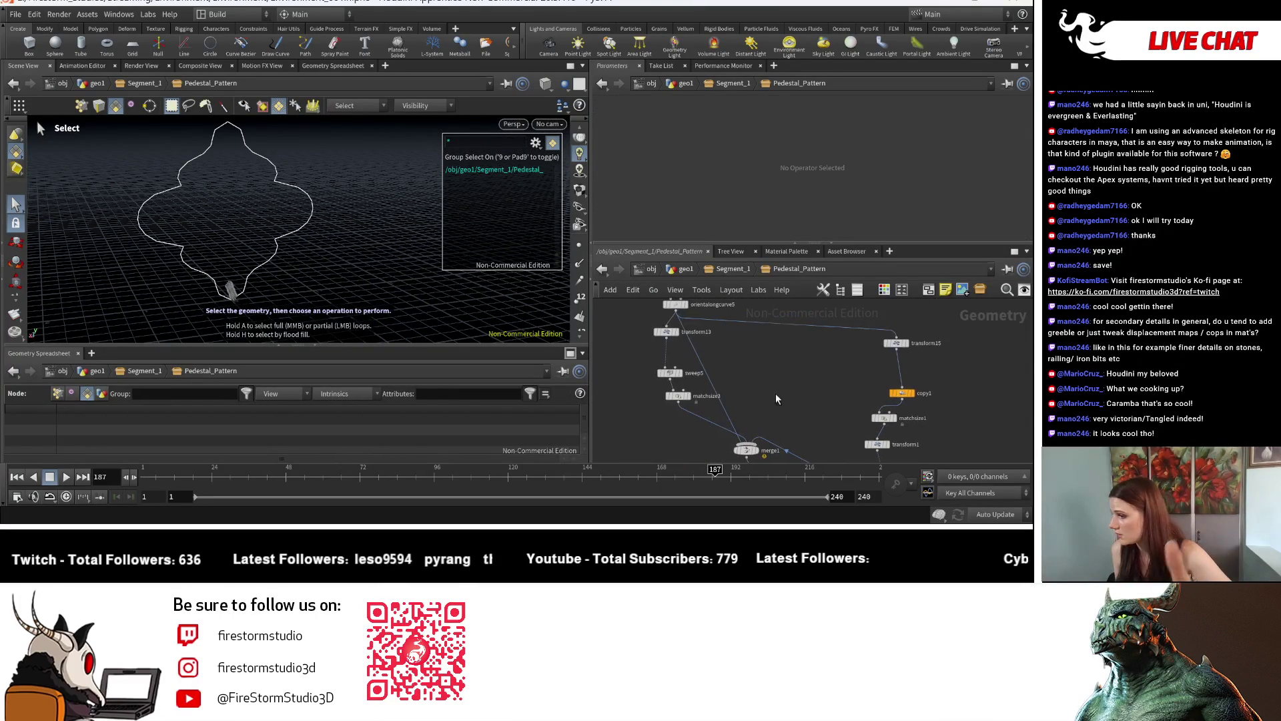
{"action": "scroll", "coordinate": [744, 398], "scroll_direction": "down", "scroll_amount": 2}
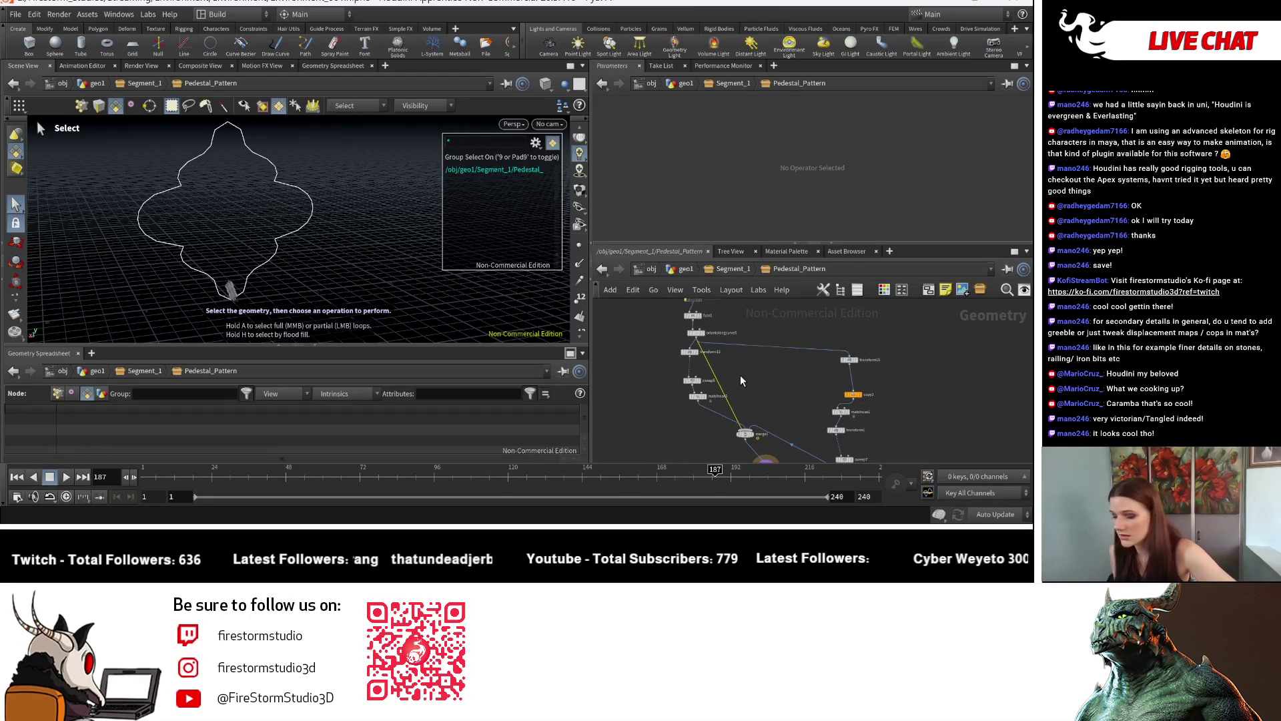
{"action": "key", "text": "Delete"}
{"action": "scroll", "coordinate": [745, 390], "scroll_direction": "down", "scroll_amount": 3}
{"action": "middle_click_drag", "start_coordinate": [746, 390], "coordinate": [738, 321]}
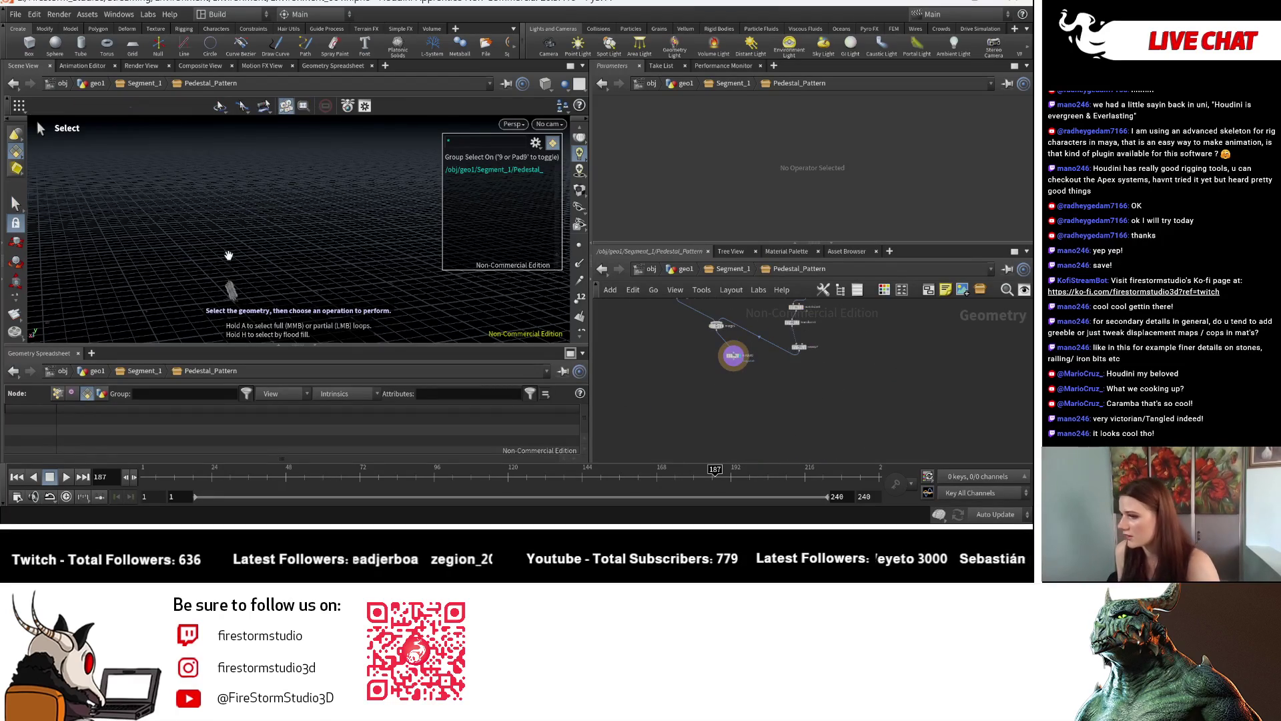
{"action": "key", "text": "h"}
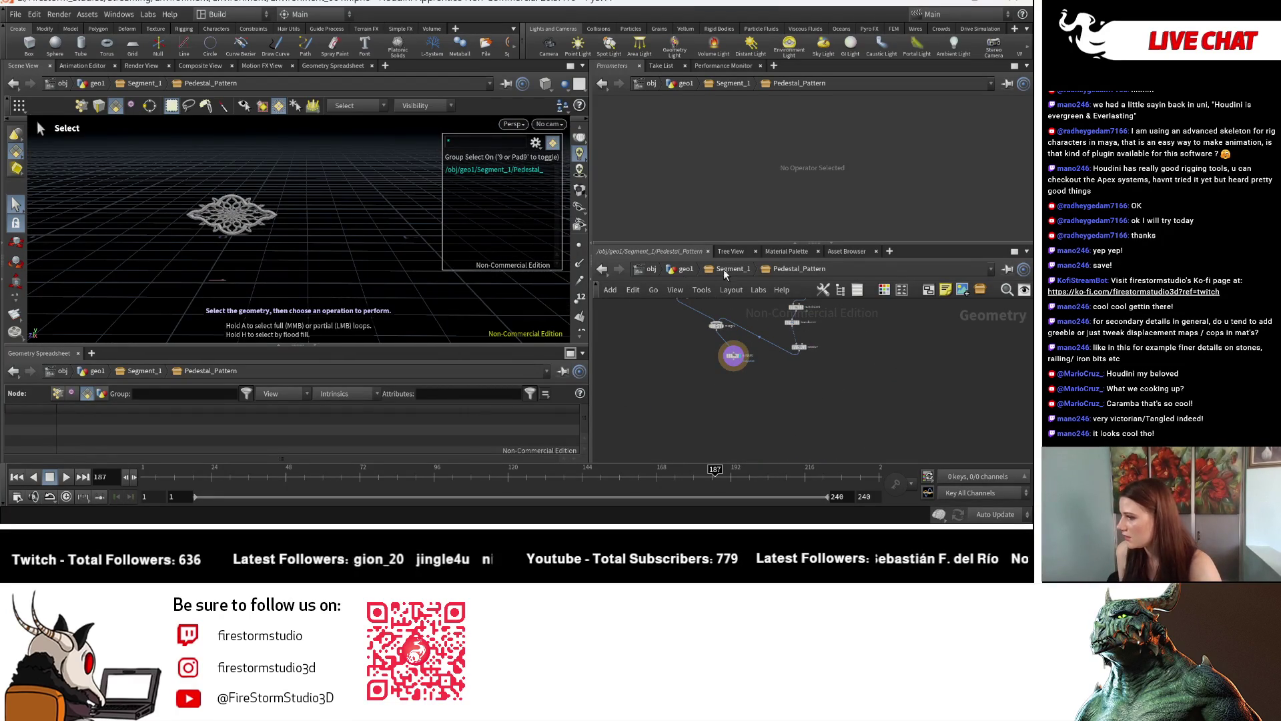
Go up to Segment_1 and orbit around the ornamental top railing
{"action": "left_click", "coordinate": [739, 268]}
{"action": "key", "text": "Escape"}
{"action": "scroll", "coordinate": [209, 218], "scroll_direction": "down", "scroll_amount": 3}
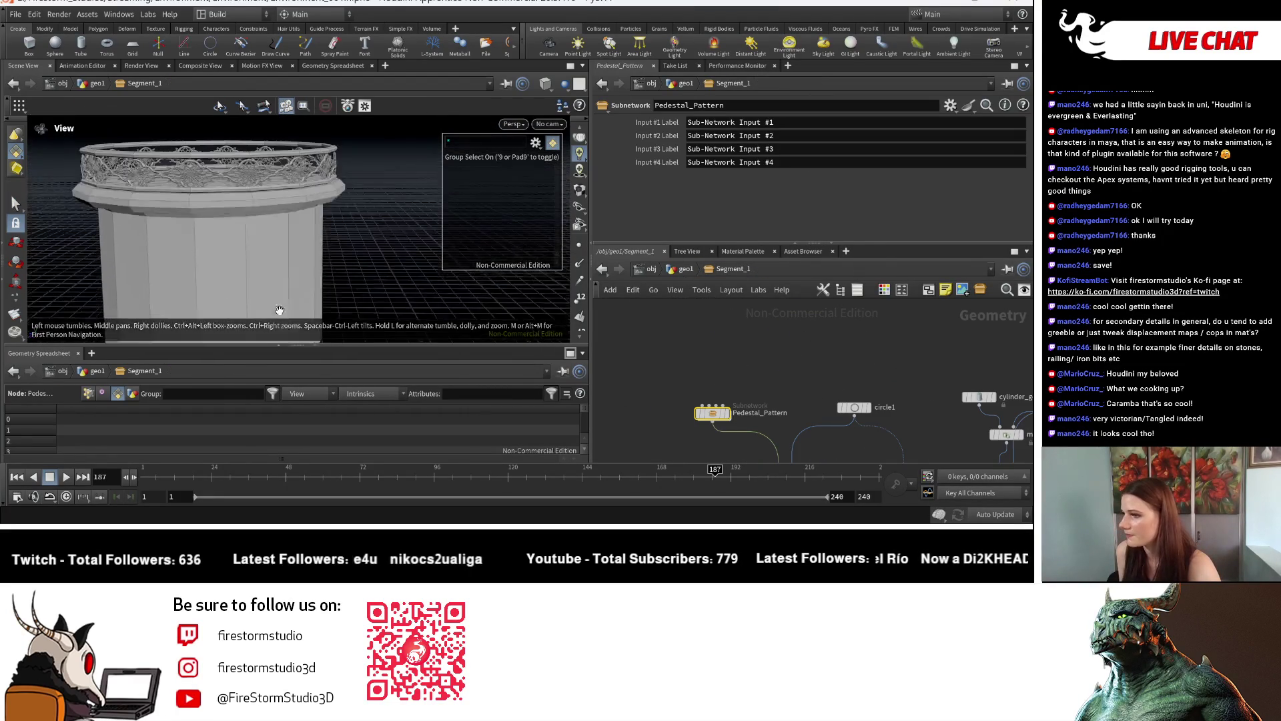
{"action": "scroll", "coordinate": [209, 219], "scroll_direction": "up", "scroll_amount": 10}
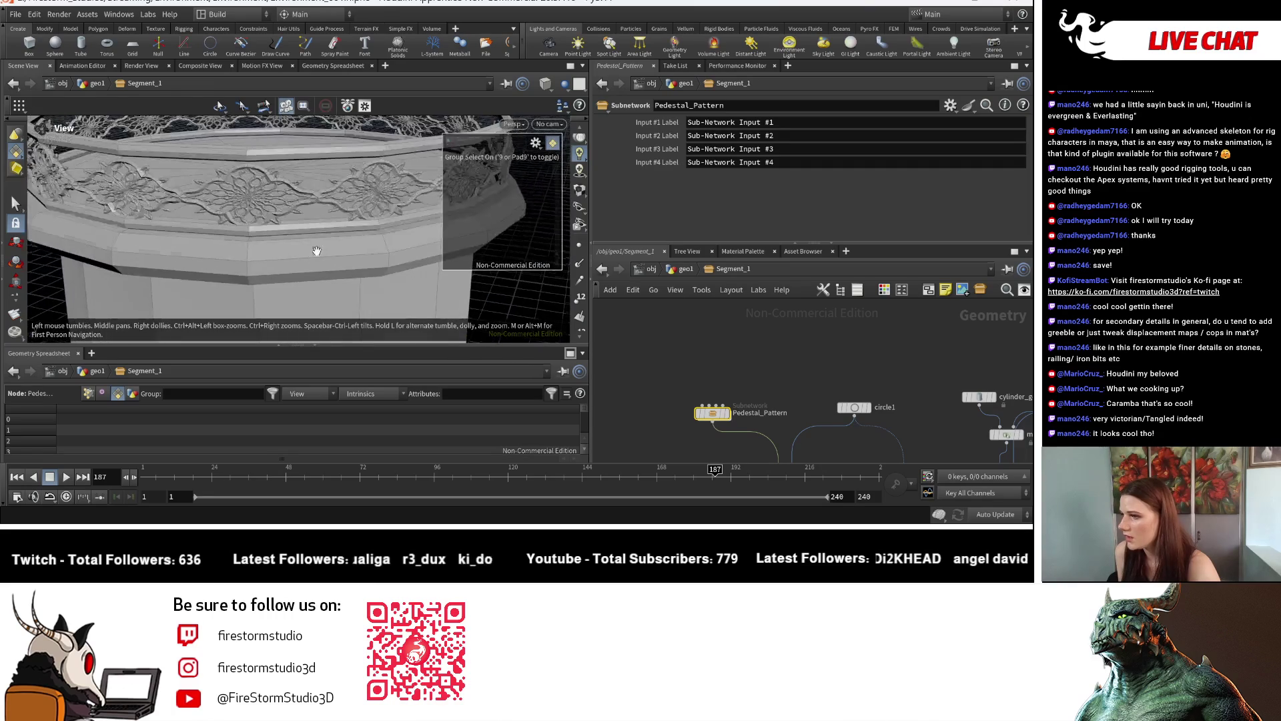
{"action": "mouse_move", "coordinate": [323, 209]}
{"action": "left_mouse_down"}
{"action": "mouse_move", "coordinate": [317, 224]}
{"action": "mouse_move", "coordinate": [337, 220]}
{"action": "left_mouse_up"}
{"action": "key", "text": "s"}
{"action": "mouse_move", "coordinate": [751, 394]}
{"action": "middle_mouse_down"}
{"action": "mouse_move", "coordinate": [716, 318]}
{"action": "mouse_move", "coordinate": [674, 319]}
{"action": "middle_mouse_up"}
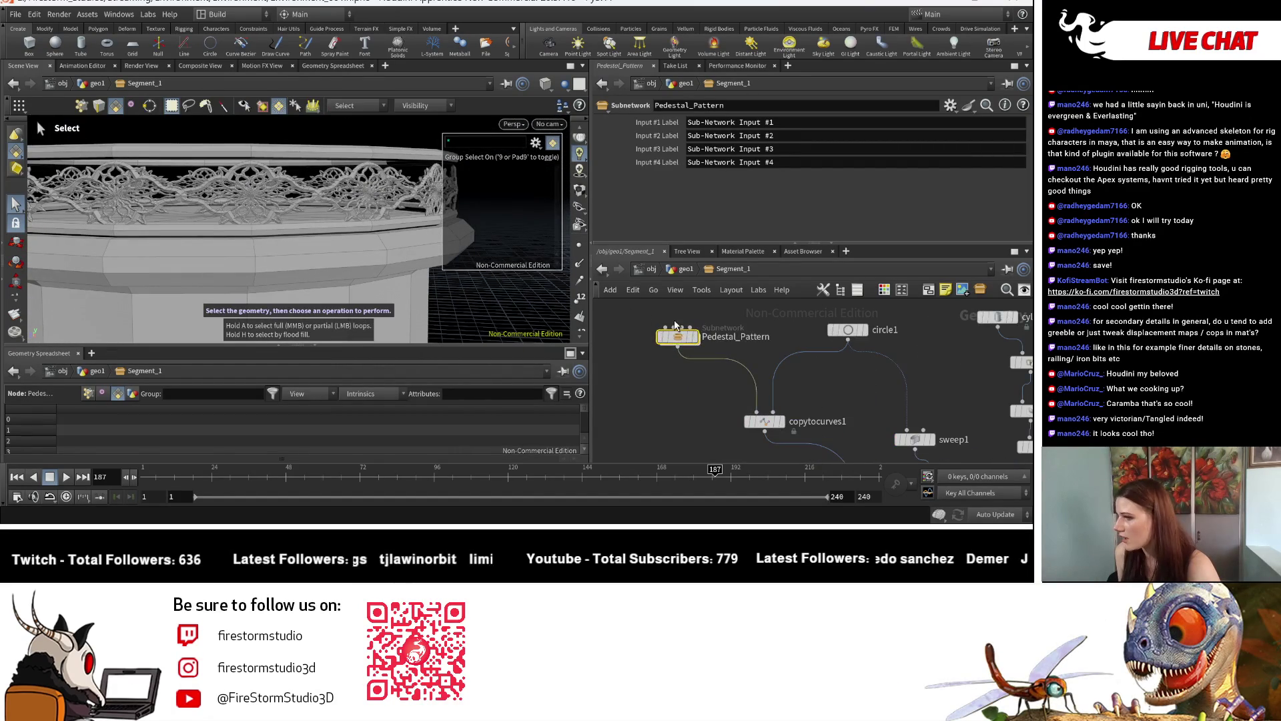
Dive back into Pedestal_Pattern to inspect the ornament from above, then return to Segment_1
{"action": "double_click", "coordinate": [678, 337]}
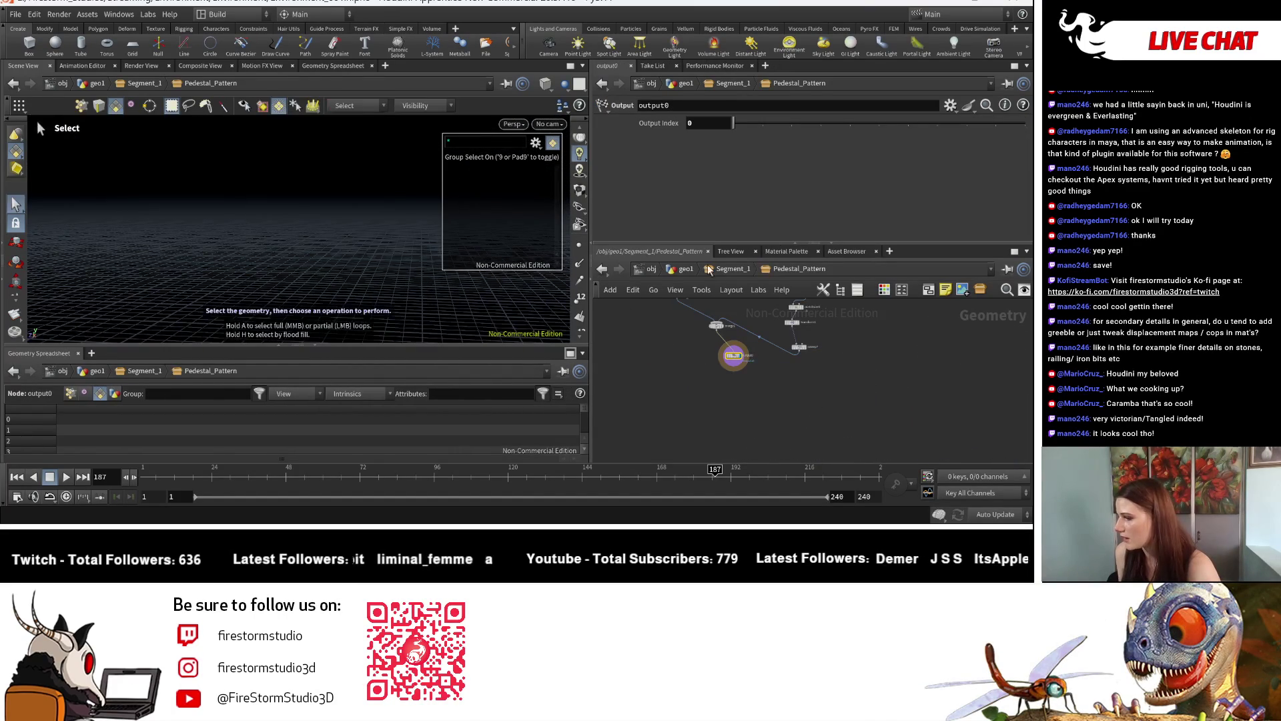
{"action": "scroll", "coordinate": [322, 263], "scroll_direction": "up", "scroll_amount": 5}
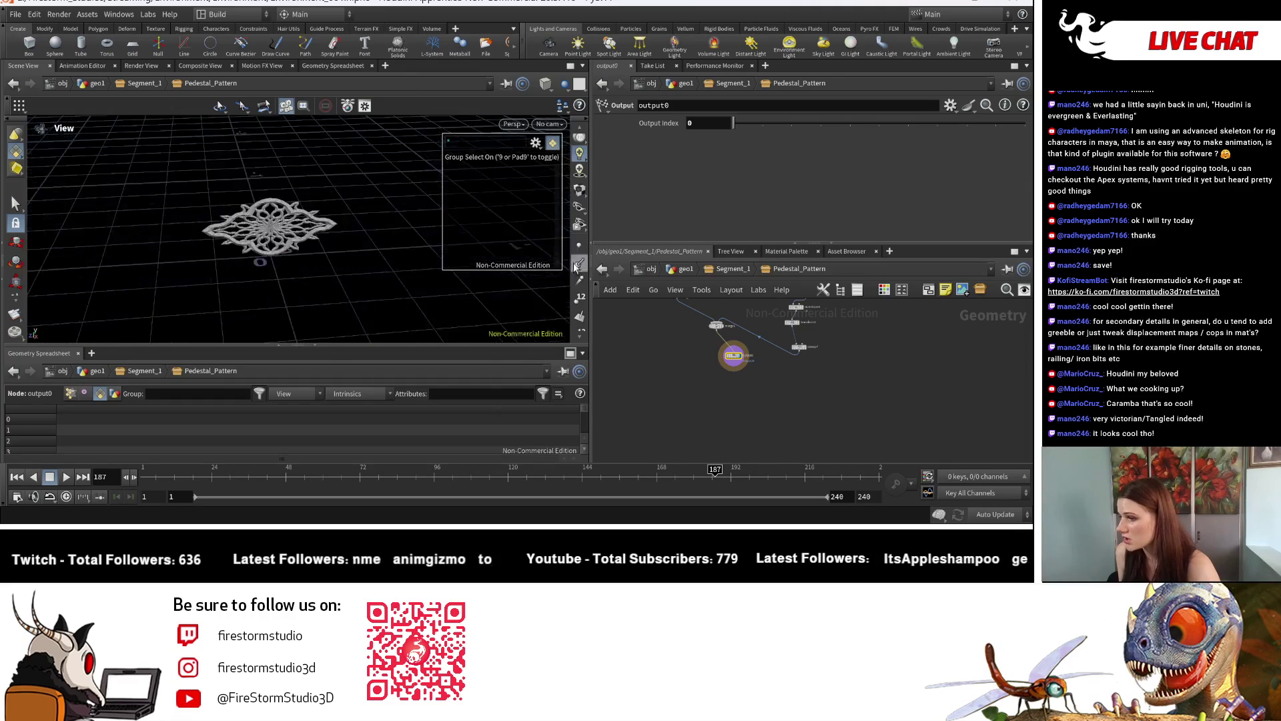
{"action": "left_click_drag", "start_coordinate": [321, 263], "coordinate": [324, 294]}
{"action": "key", "text": "s"}
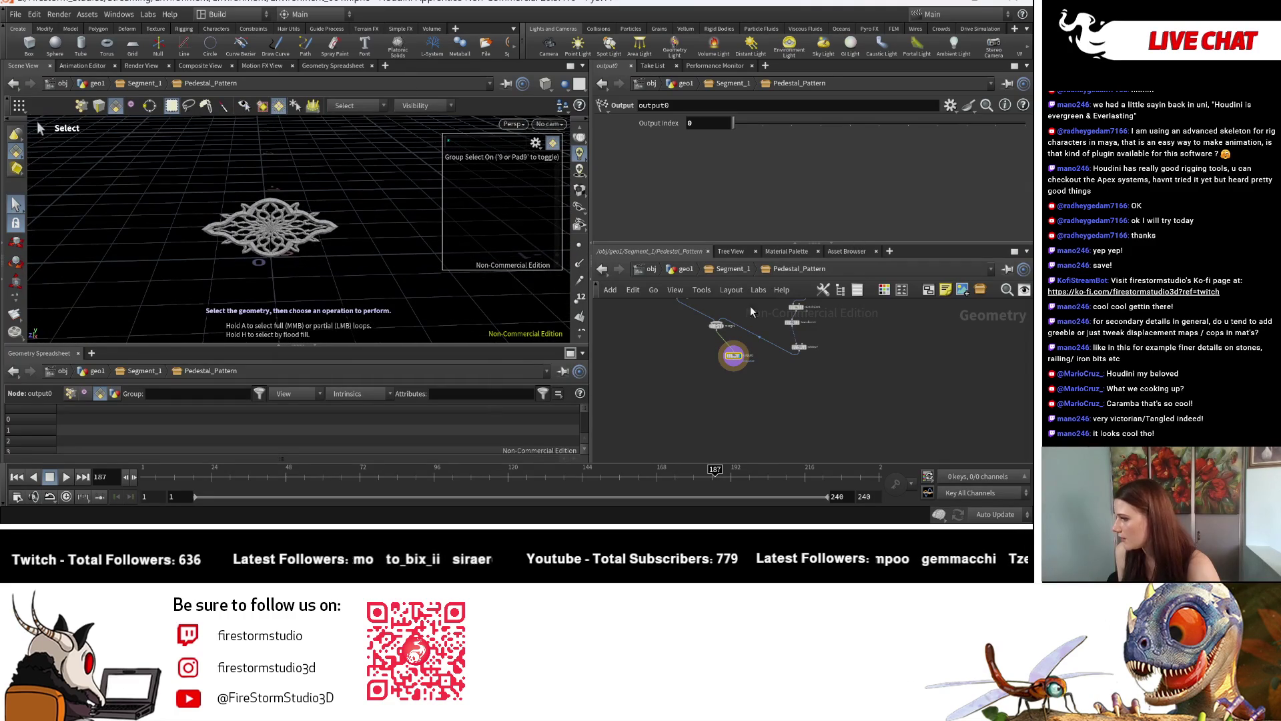
{"action": "scroll", "coordinate": [775, 361], "scroll_direction": "up", "scroll_amount": 3}
{"action": "scroll", "coordinate": [650, 389], "scroll_direction": "down", "scroll_amount": 3}
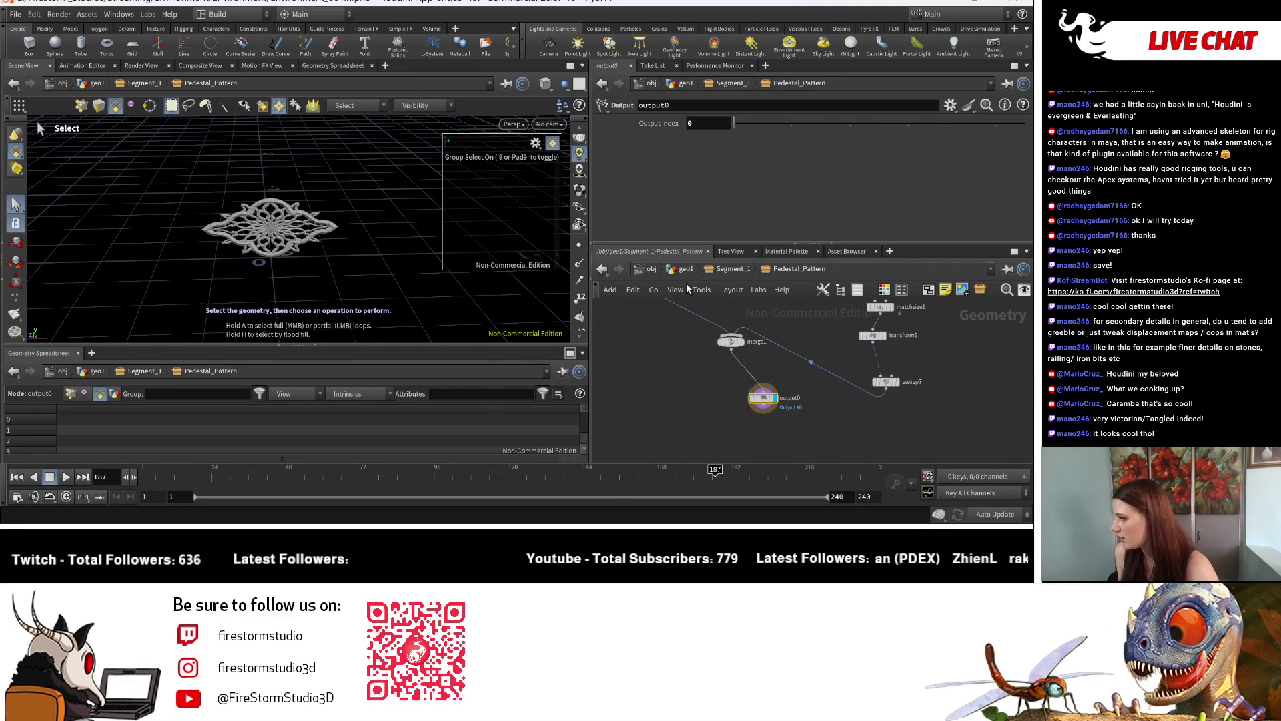
{"action": "left_click", "coordinate": [742, 270]}
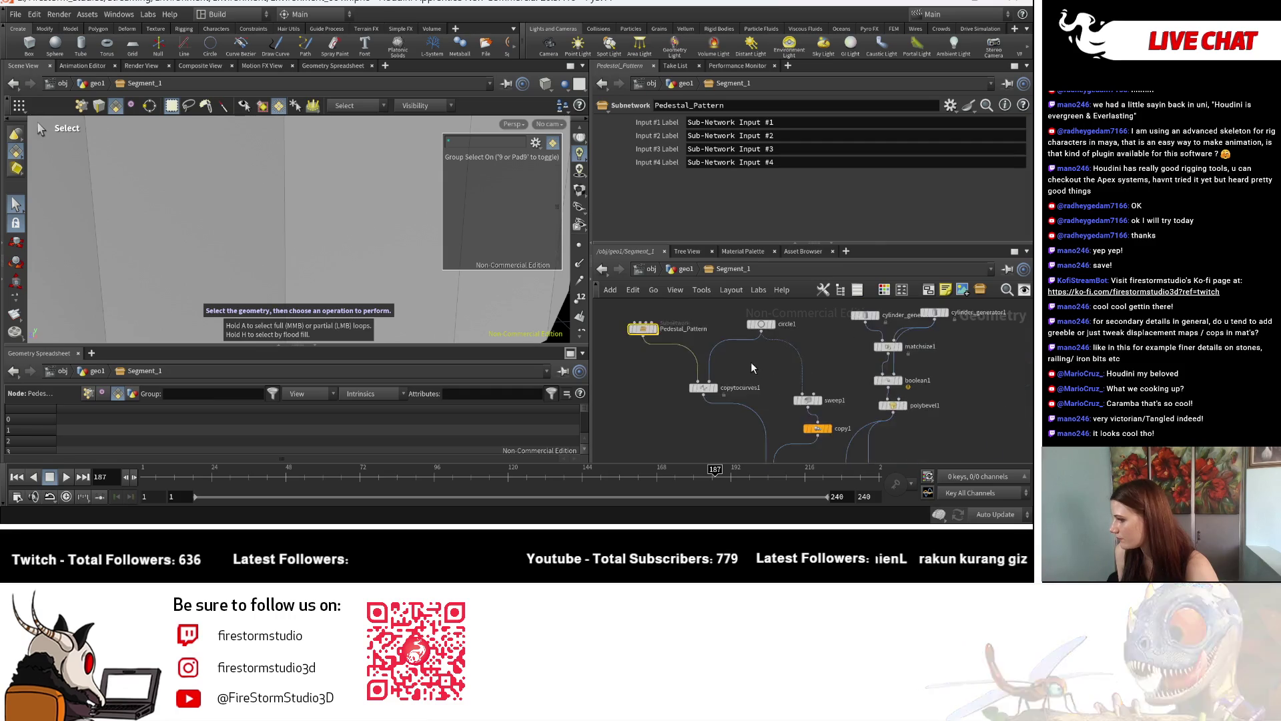
Display copytocurves1, then merge1, viewing the ornament ring from a low side angle
{"action": "left_click", "coordinate": [706, 391]}
{"action": "key", "text": "Escape"}
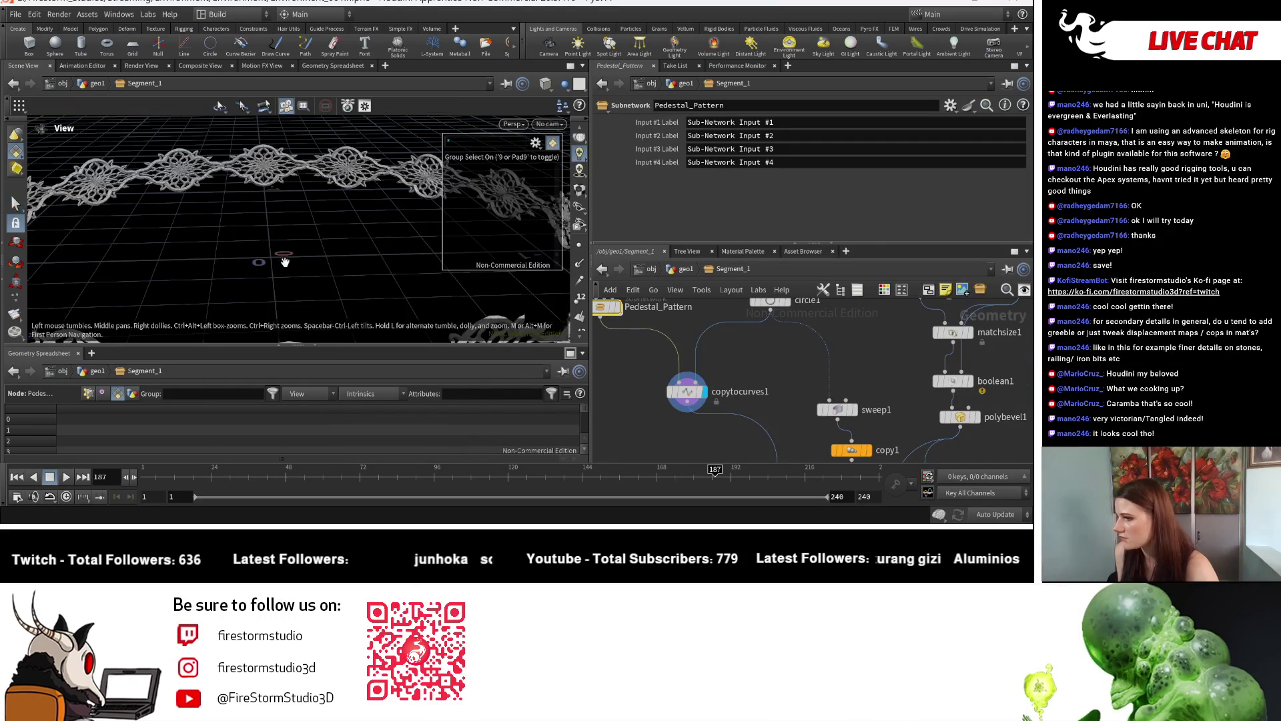
{"action": "middle_click_drag", "start_coordinate": [928, 425], "coordinate": [862, 327]}
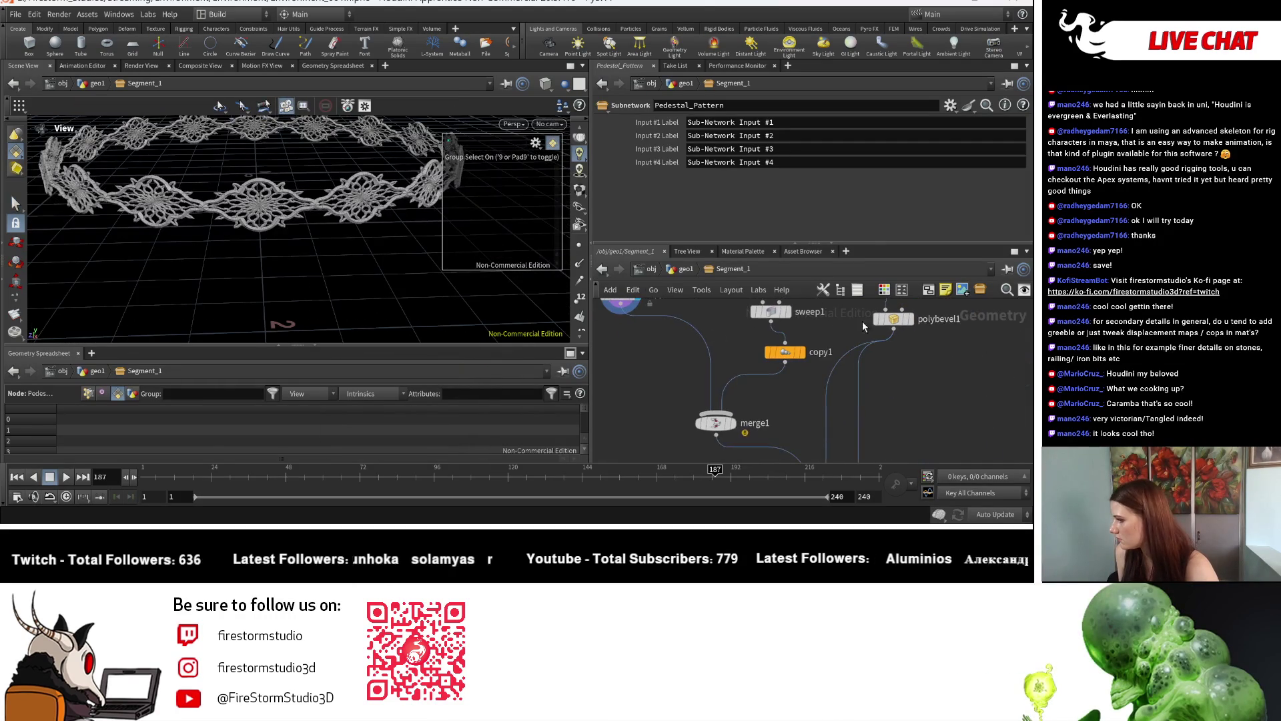
{"action": "left_click", "coordinate": [739, 432]}
{"action": "key", "text": "Escape"}
{"action": "left_click_drag", "start_coordinate": [361, 307], "coordinate": [286, 270]}
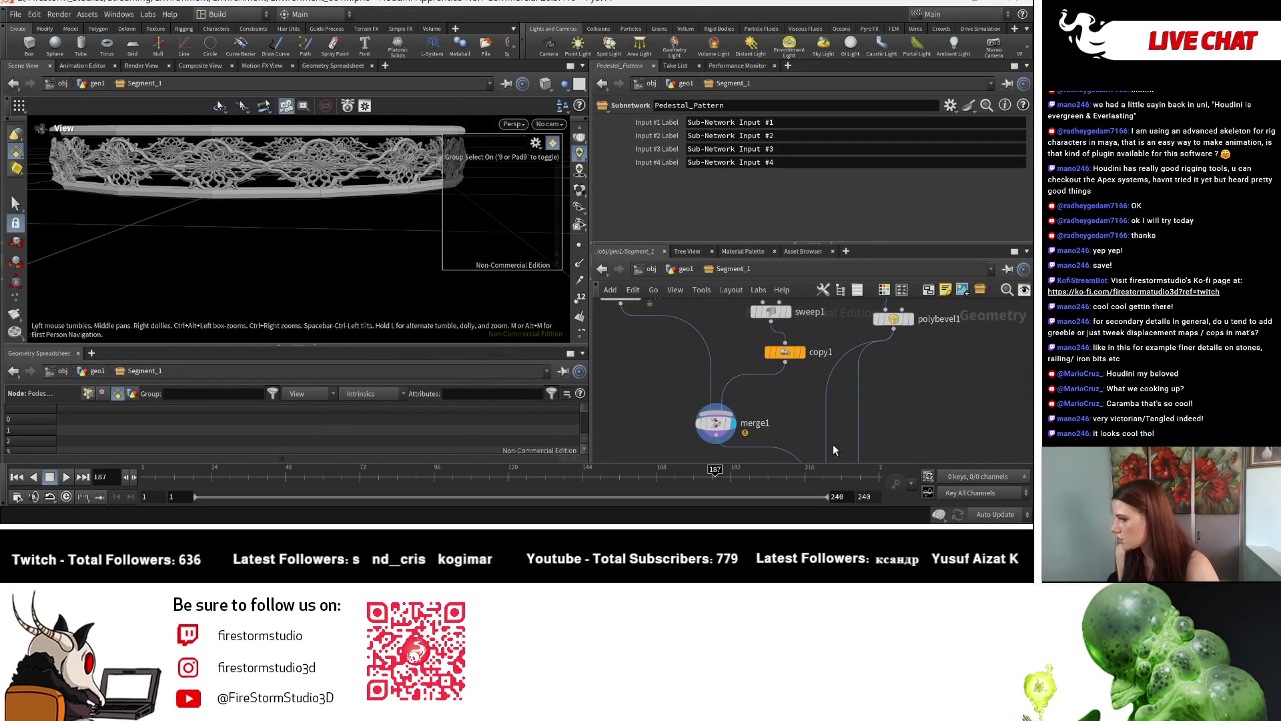
{"action": "scroll", "coordinate": [767, 400], "scroll_direction": "down", "scroll_amount": 3}
Move sweep1 up away from copy1, briefly check Pedestal_Pattern, and tilt the view of the ring
{"action": "left_click_drag", "start_coordinate": [723, 417], "coordinate": [734, 390]}
{"action": "mouse_move", "coordinate": [634, 354]}
{"action": "middle_mouse_down"}
{"action": "mouse_move", "coordinate": [658, 368]}
{"action": "mouse_move", "coordinate": [739, 343]}
{"action": "middle_mouse_up"}
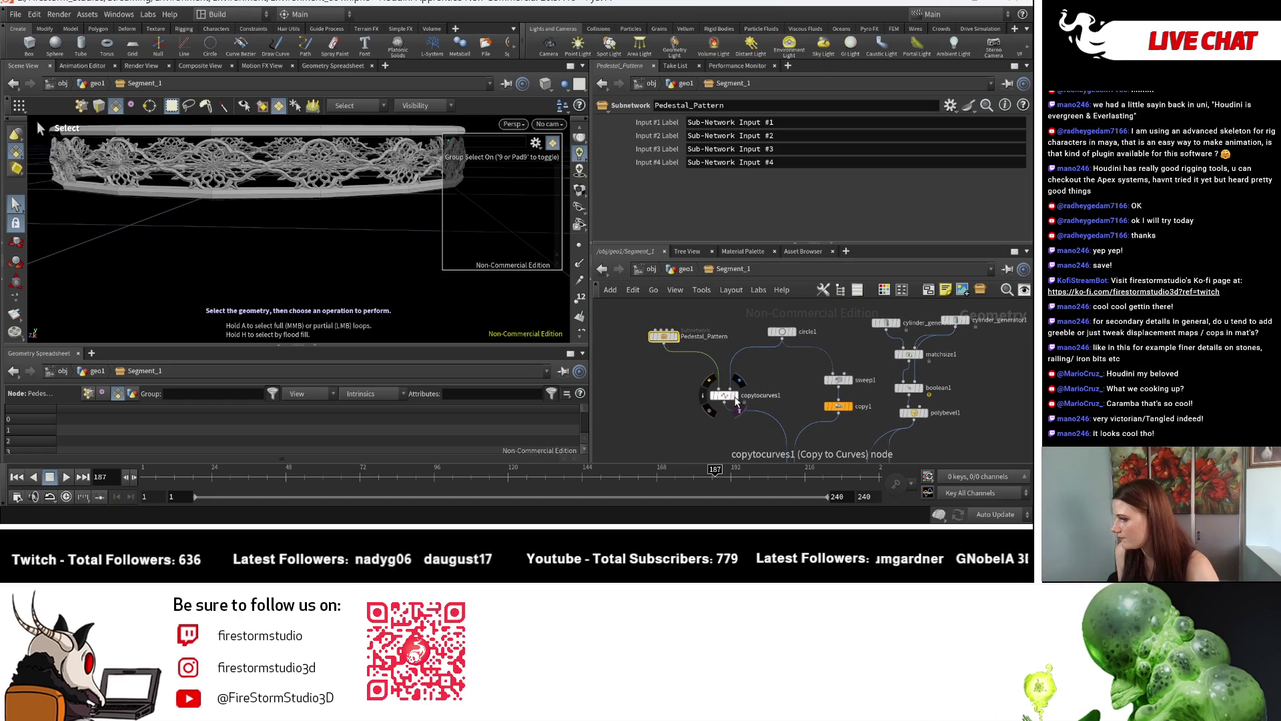
{"action": "double_click", "coordinate": [666, 340]}
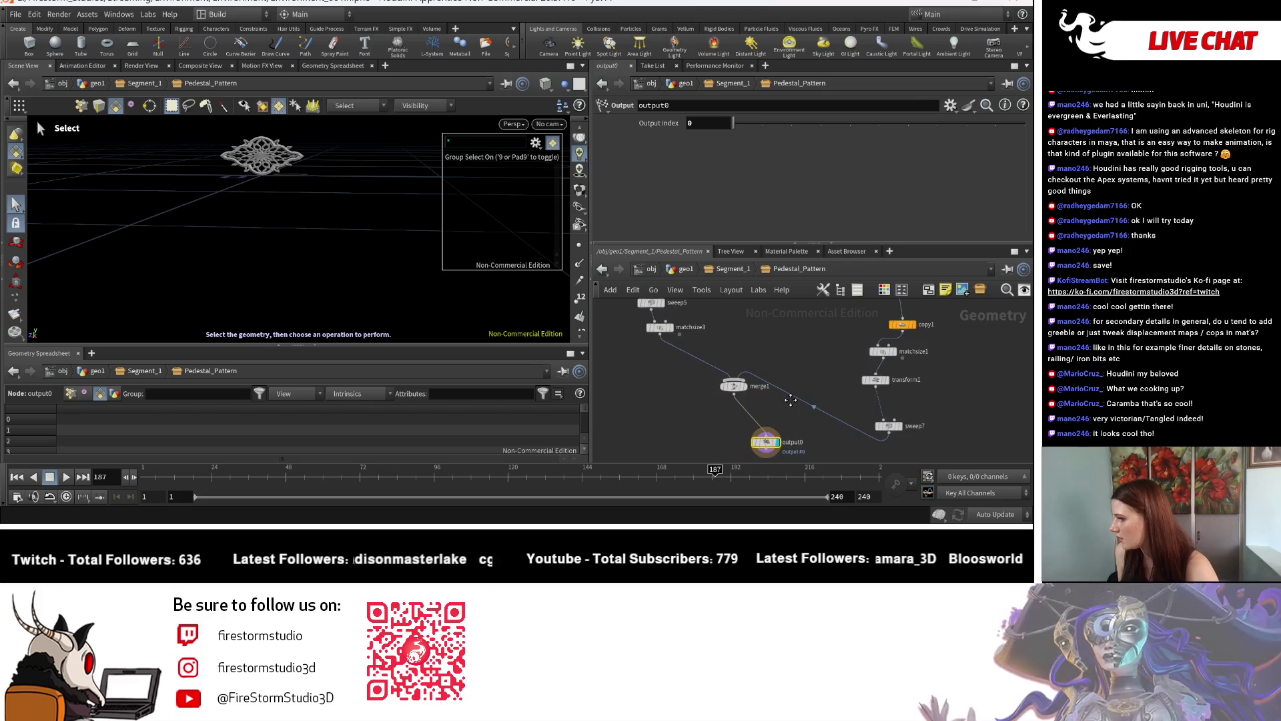
{"action": "middle_click_drag", "start_coordinate": [790, 399], "coordinate": [789, 425]}
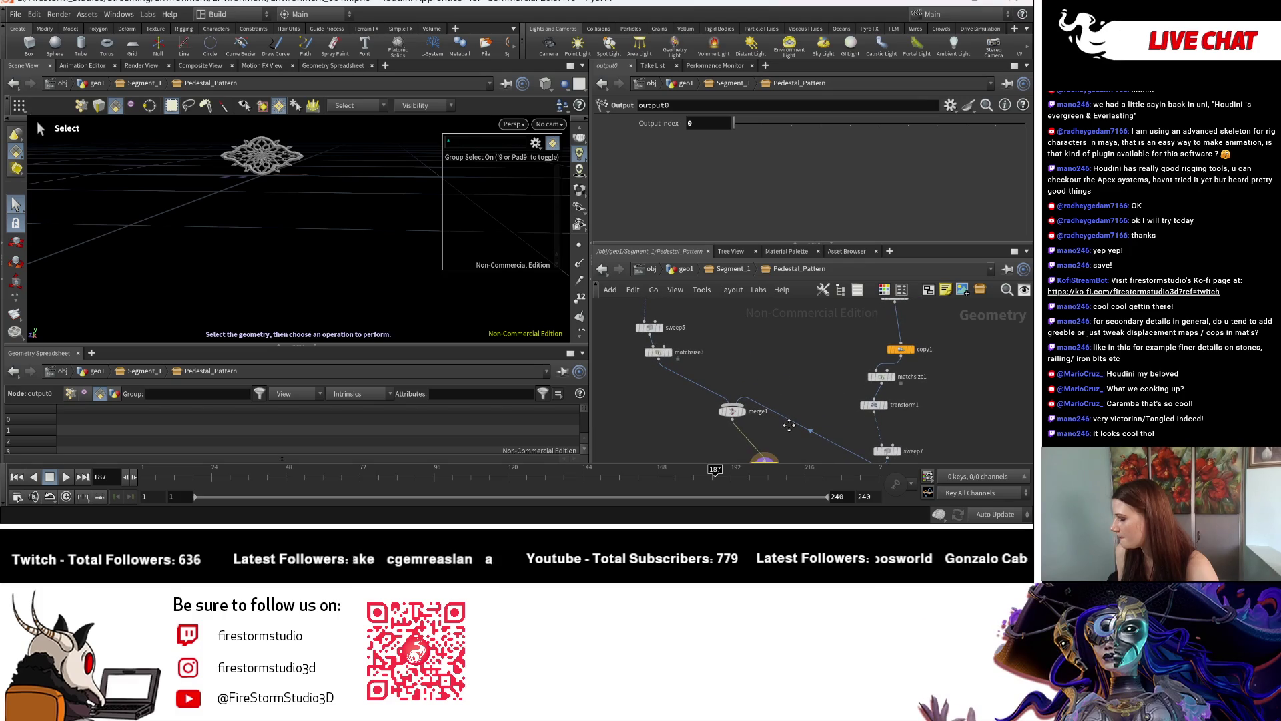
{"action": "left_click", "coordinate": [730, 268]}
{"action": "right_click", "coordinate": [302, 222]}
{"action": "left_click", "coordinate": [287, 243]}
{"action": "left_click_drag", "start_coordinate": [286, 243], "coordinate": [338, 257], "text": "alt"}
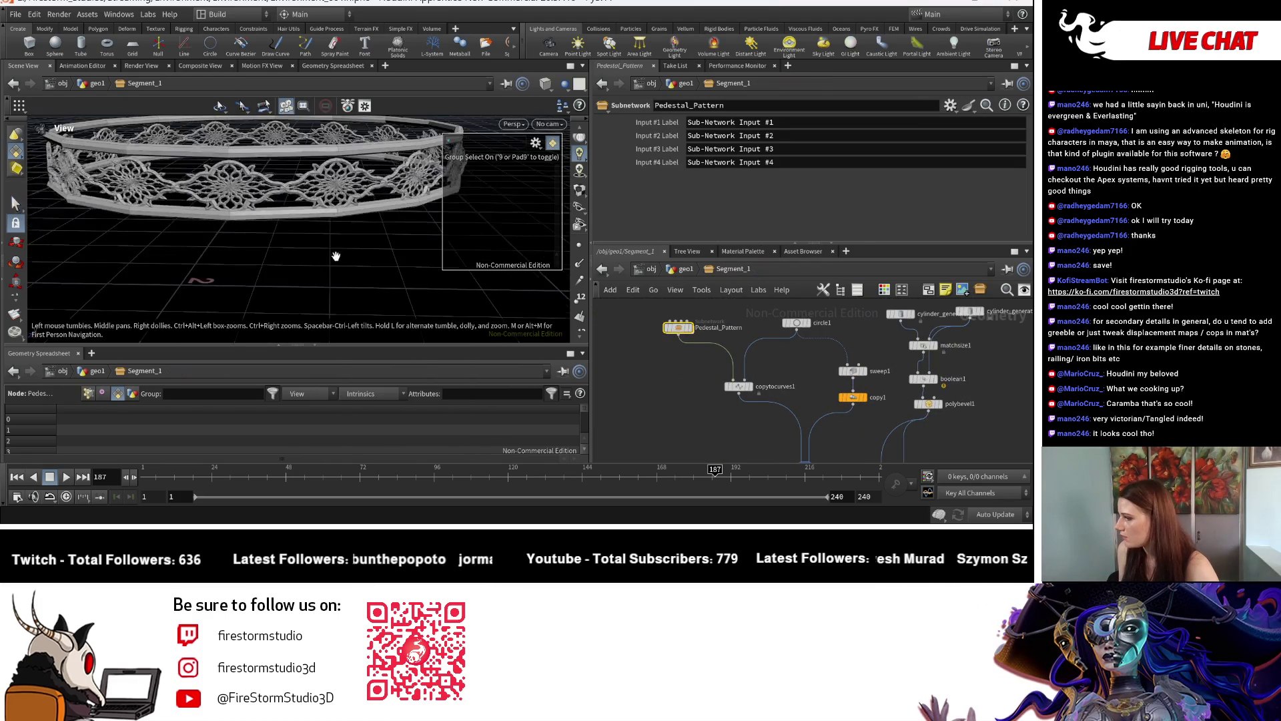
Select circle1 and fine-tune its Radius
{"action": "left_click", "coordinate": [798, 324]}
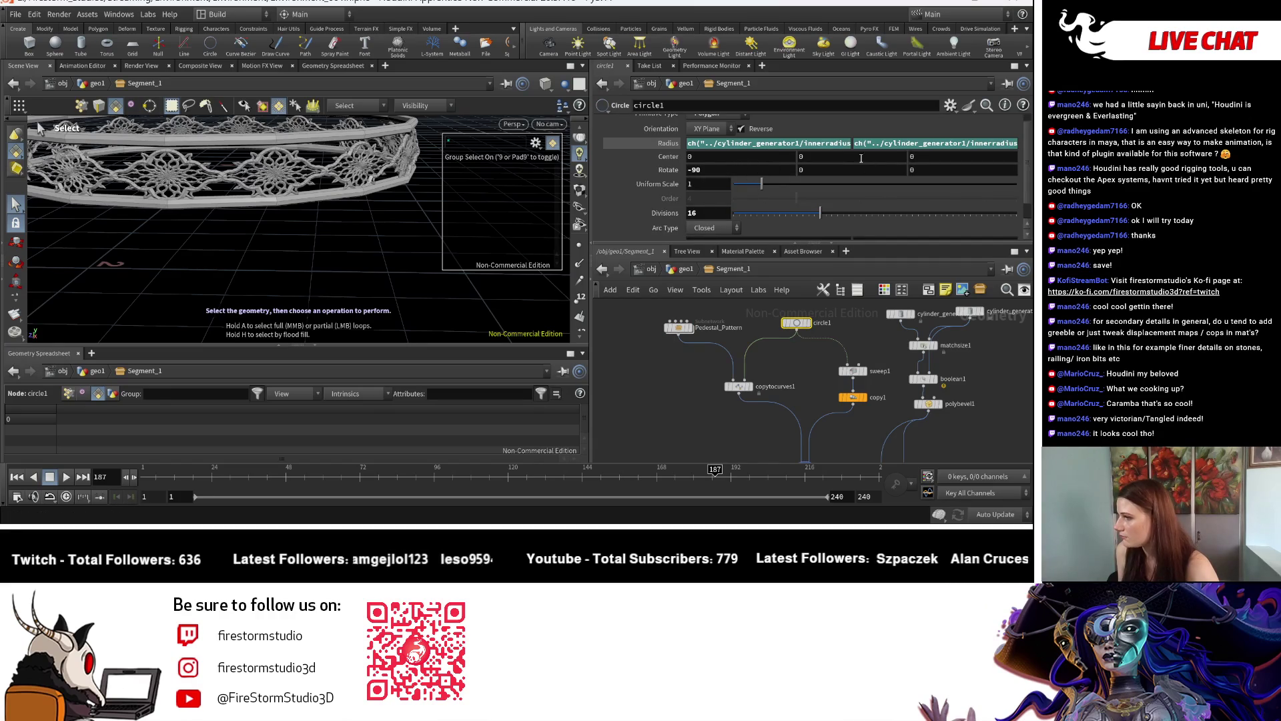
{"action": "middle_click_drag", "start_coordinate": [834, 155], "coordinate": [836, 155]}
{"action": "mouse_move", "coordinate": [796, 377]}
{"action": "middle_mouse_down"}
{"action": "mouse_move", "coordinate": [776, 355]}
{"action": "mouse_move", "coordinate": [735, 358]}
{"action": "middle_mouse_up"}
{"action": "scroll", "coordinate": [787, 360], "scroll_direction": "up", "scroll_amount": 2}
Display sweep1, copy1's two rail rings, then merge1's full lace railing, tumbling to a low side view
{"action": "left_click", "coordinate": [815, 378]}
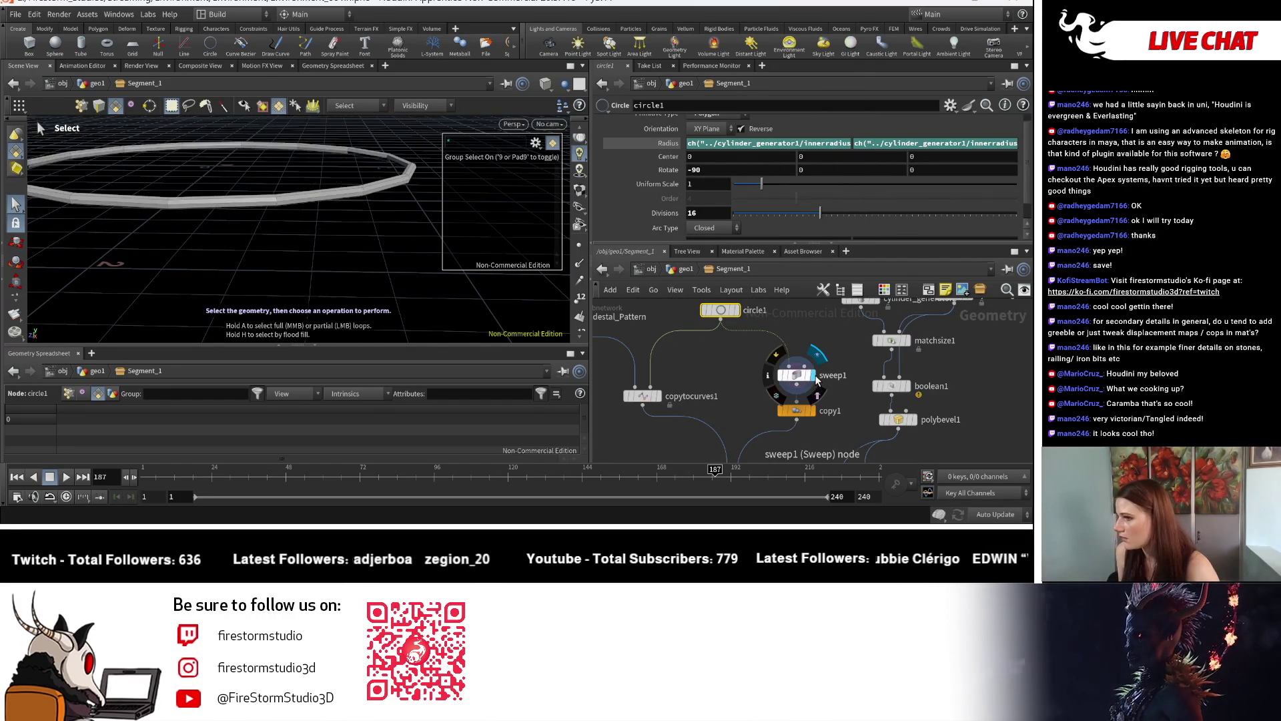
{"action": "left_click", "coordinate": [796, 373]}
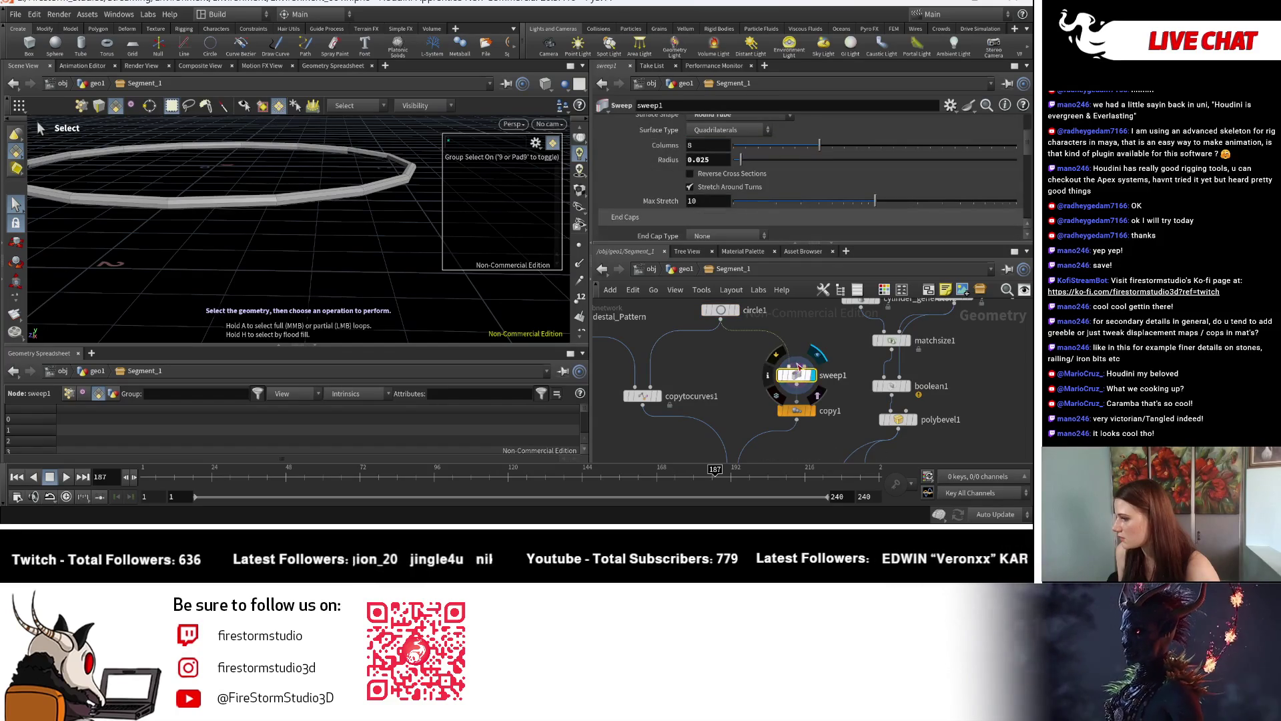
{"action": "scroll", "coordinate": [801, 356], "scroll_direction": "down", "scroll_amount": 2}
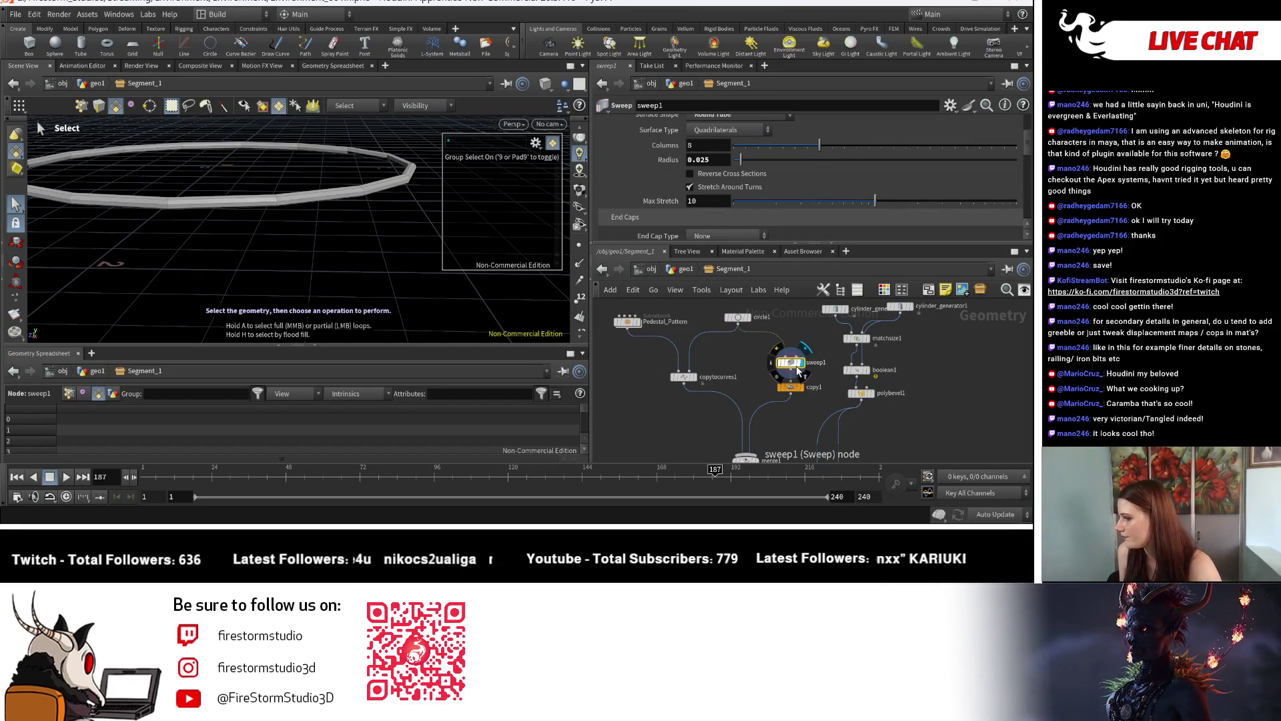
{"action": "left_click", "coordinate": [806, 393]}
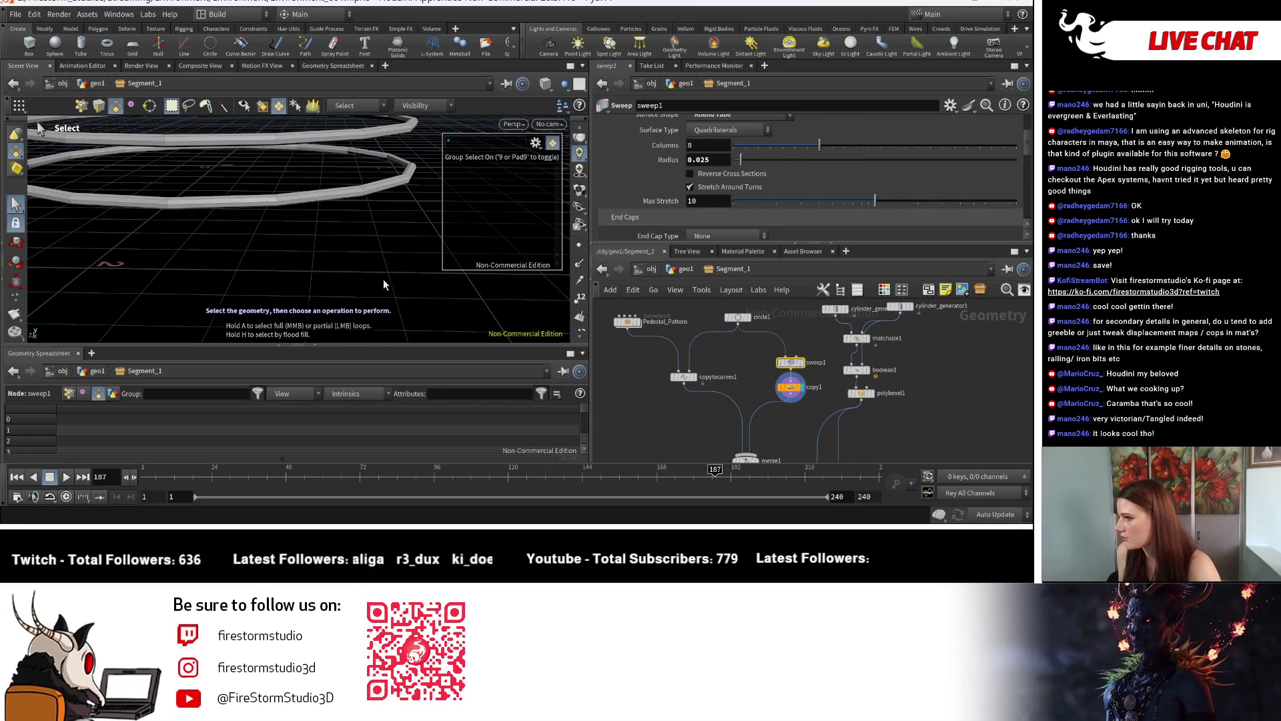
{"action": "middle_click_drag", "start_coordinate": [784, 454], "coordinate": [780, 399]}
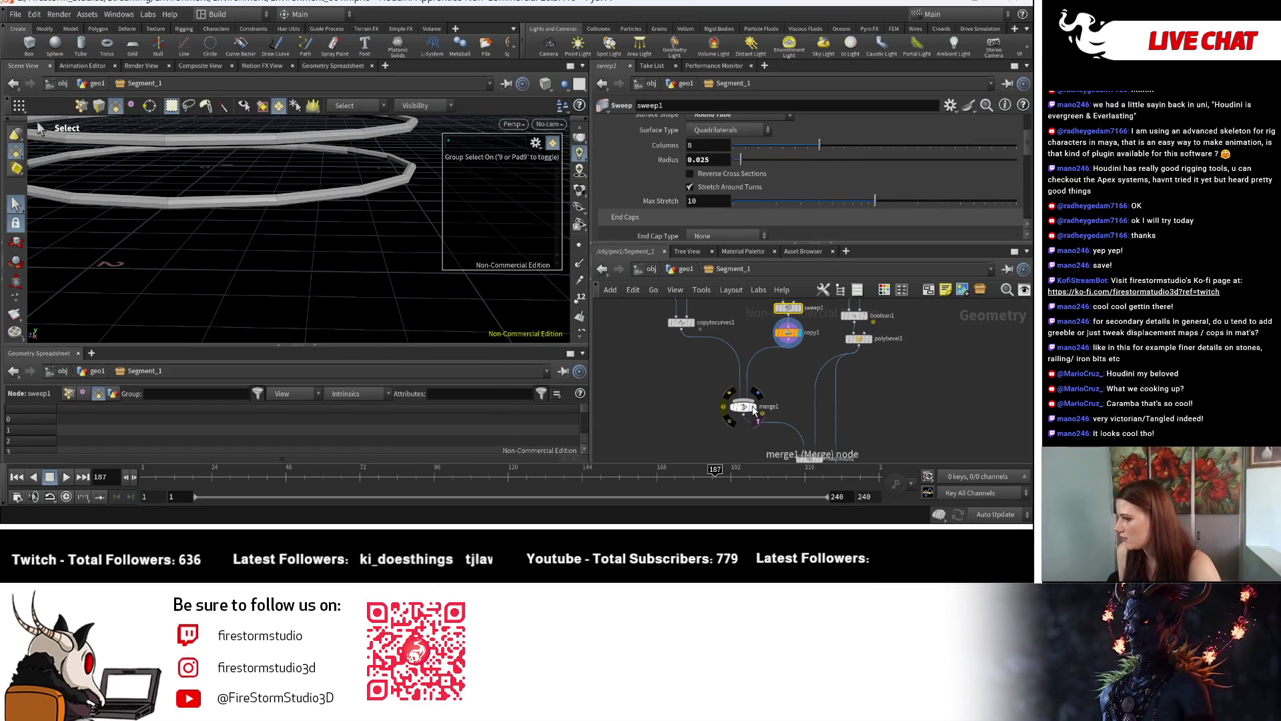
{"action": "left_click", "coordinate": [754, 411]}
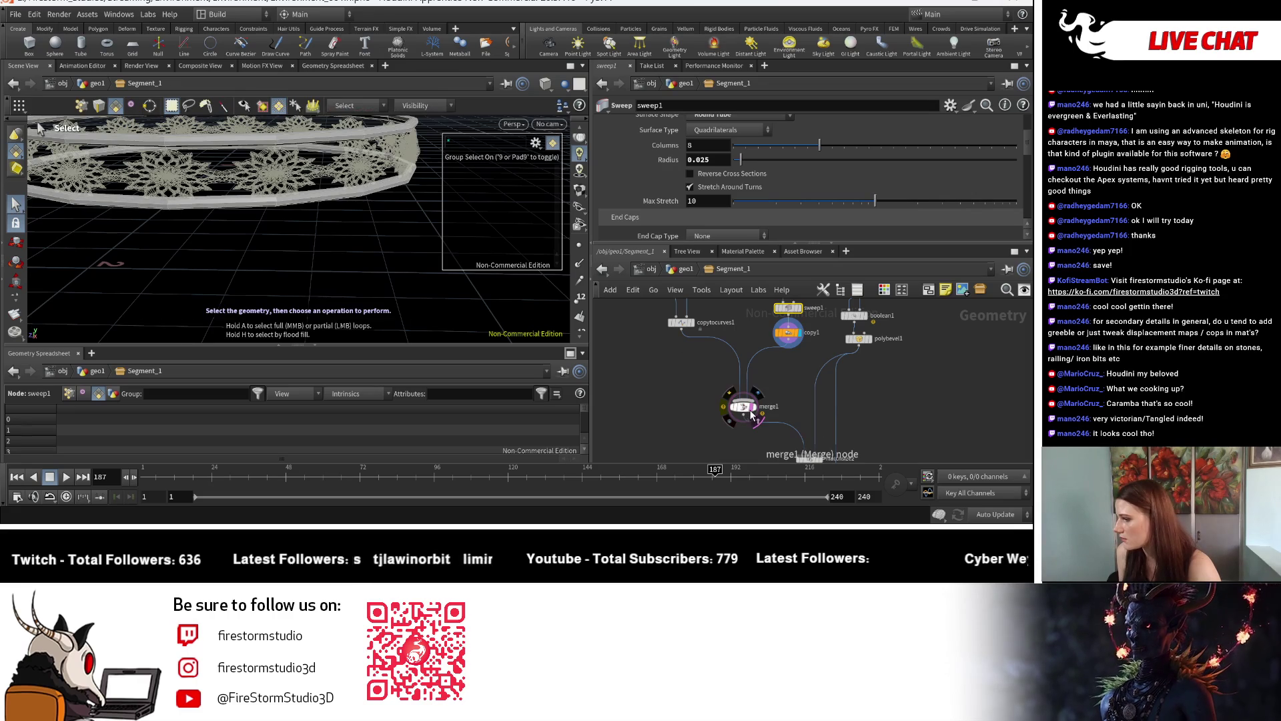
{"action": "key", "text": "Escape"}
{"action": "mouse_move", "coordinate": [343, 247]}
{"action": "left_mouse_down"}
{"action": "mouse_move", "coordinate": [312, 287]}
{"action": "mouse_move", "coordinate": [285, 271]}
{"action": "mouse_move", "coordinate": [318, 238]}
{"action": "mouse_move", "coordinate": [313, 249]}
{"action": "left_mouse_up"}
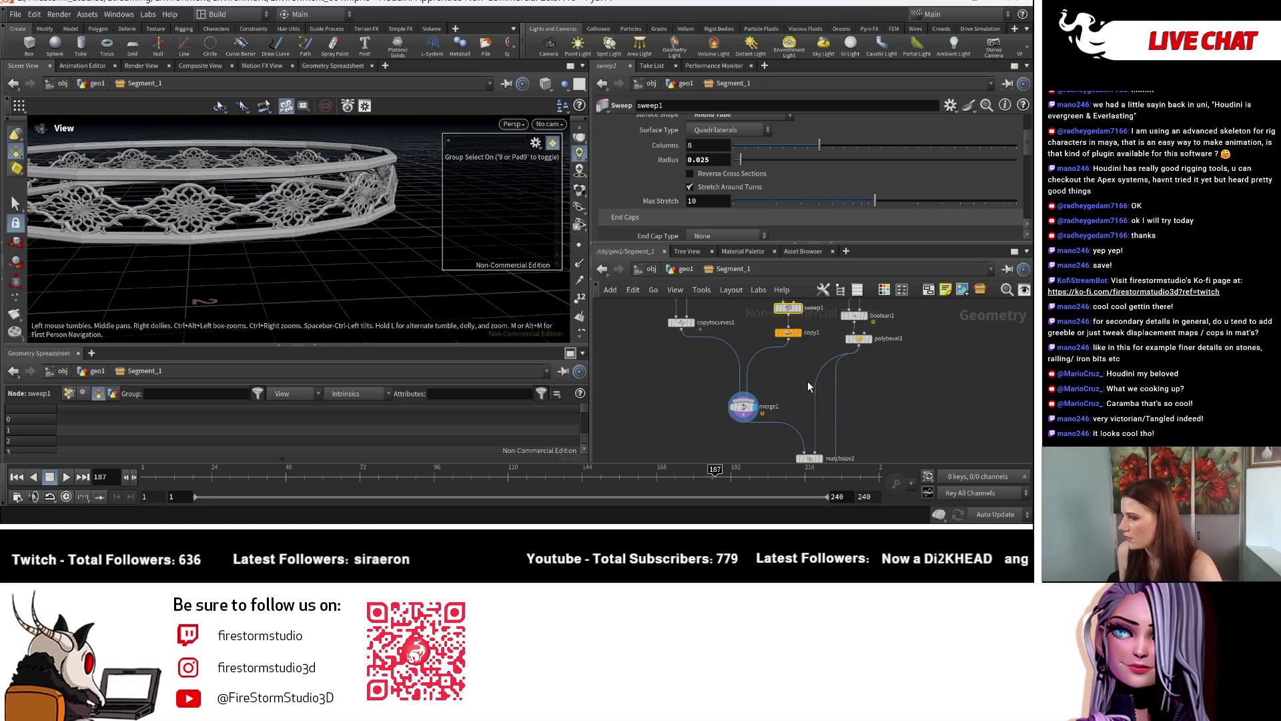
{"action": "scroll", "coordinate": [808, 385], "scroll_direction": "up", "scroll_amount": 4}
{"action": "mouse_move", "coordinate": [660, 377]}
{"action": "middle_mouse_down"}
{"action": "mouse_move", "coordinate": [867, 407]}
{"action": "mouse_move", "coordinate": [921, 467]}
{"action": "mouse_move", "coordinate": [932, 458]}
{"action": "mouse_move", "coordinate": [903, 487]}
{"action": "middle_mouse_up"}
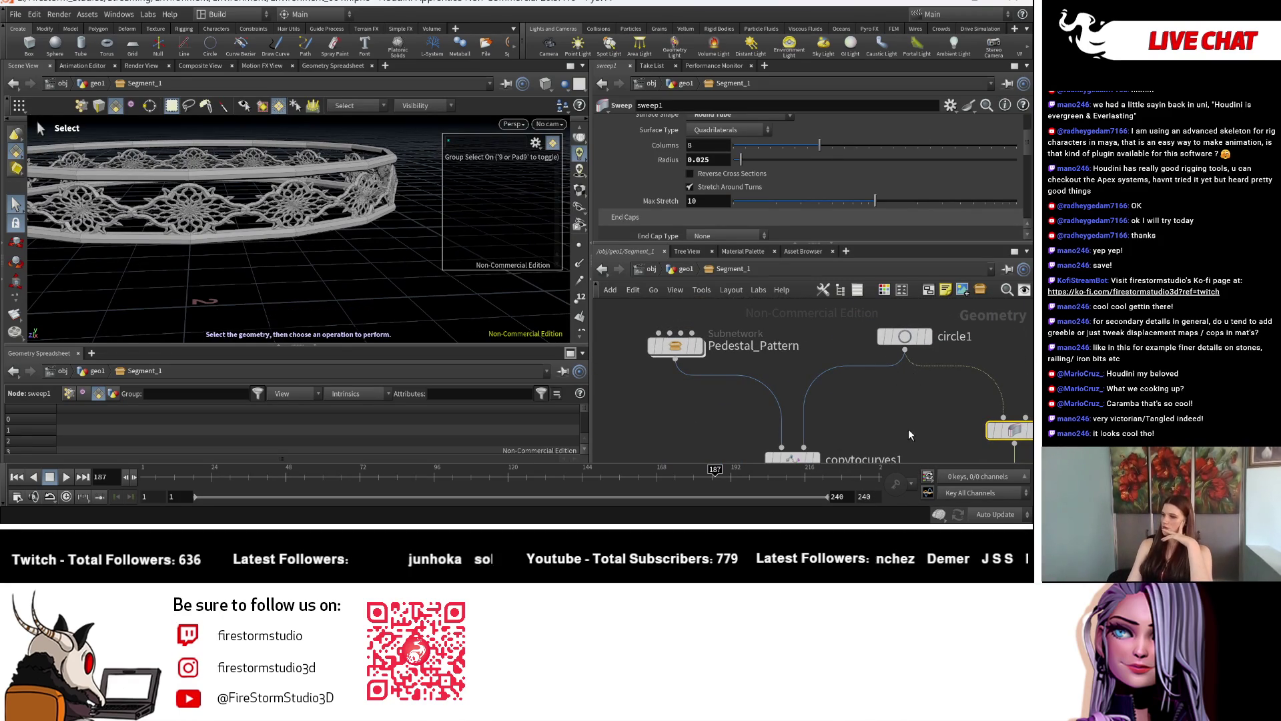
{"action": "scroll", "coordinate": [917, 383], "scroll_direction": "down", "scroll_amount": 2}
{"action": "middle_click_drag", "start_coordinate": [914, 419], "coordinate": [872, 374]}
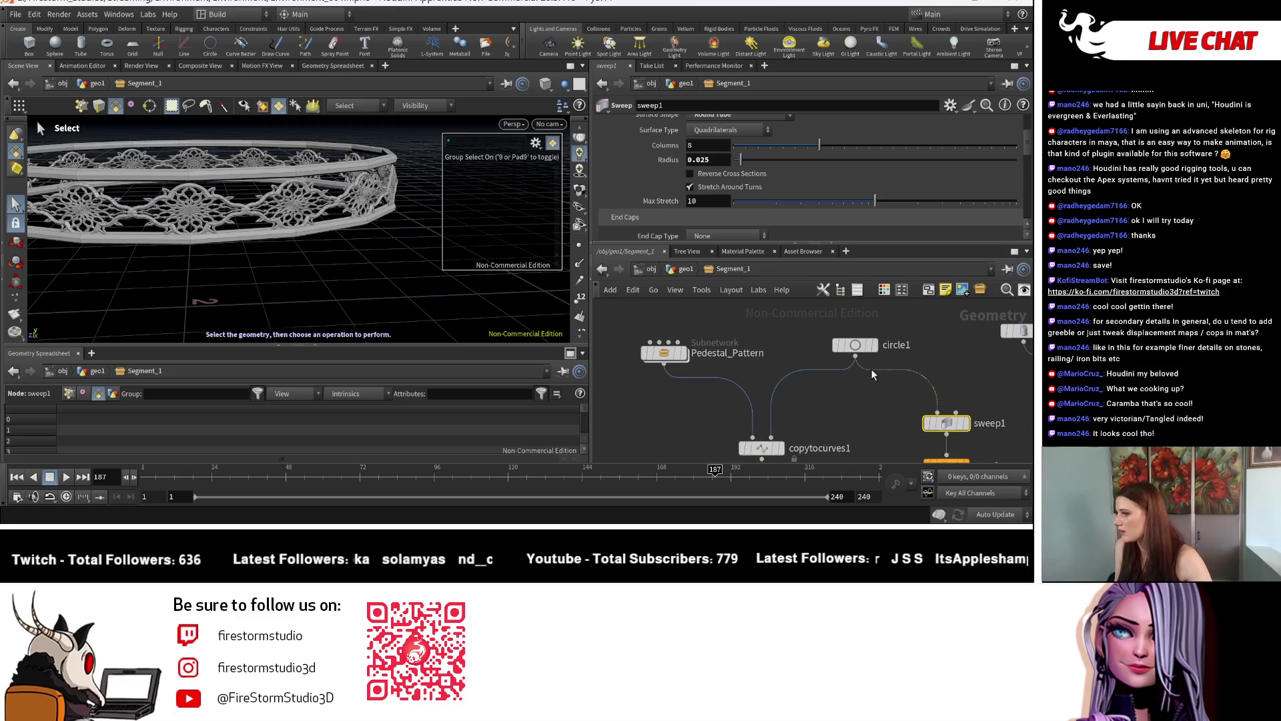
Add a circle2 node and wire it into sweep1 in place of circle1
{"action": "left_click_drag", "start_coordinate": [933, 359], "coordinate": [943, 359], "text": "alt"}
{"action": "left_click_drag", "start_coordinate": [855, 345], "coordinate": [790, 340]}
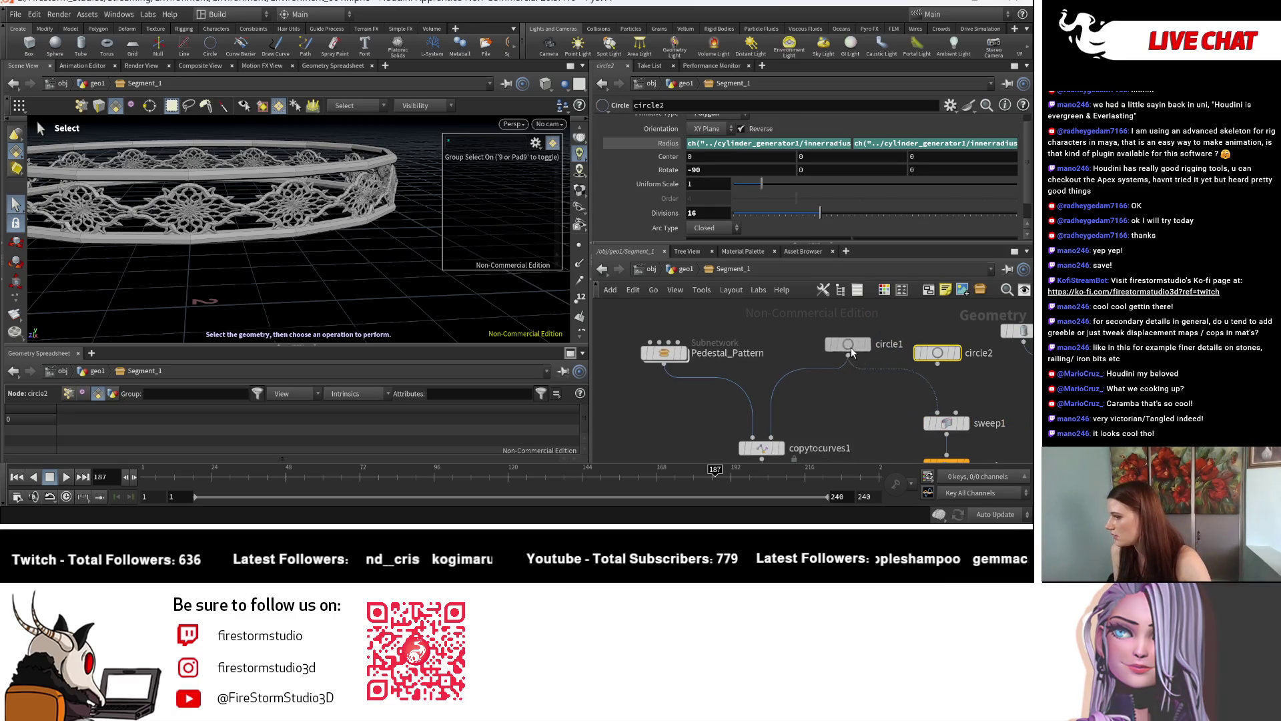
{"action": "left_click", "coordinate": [937, 365]}
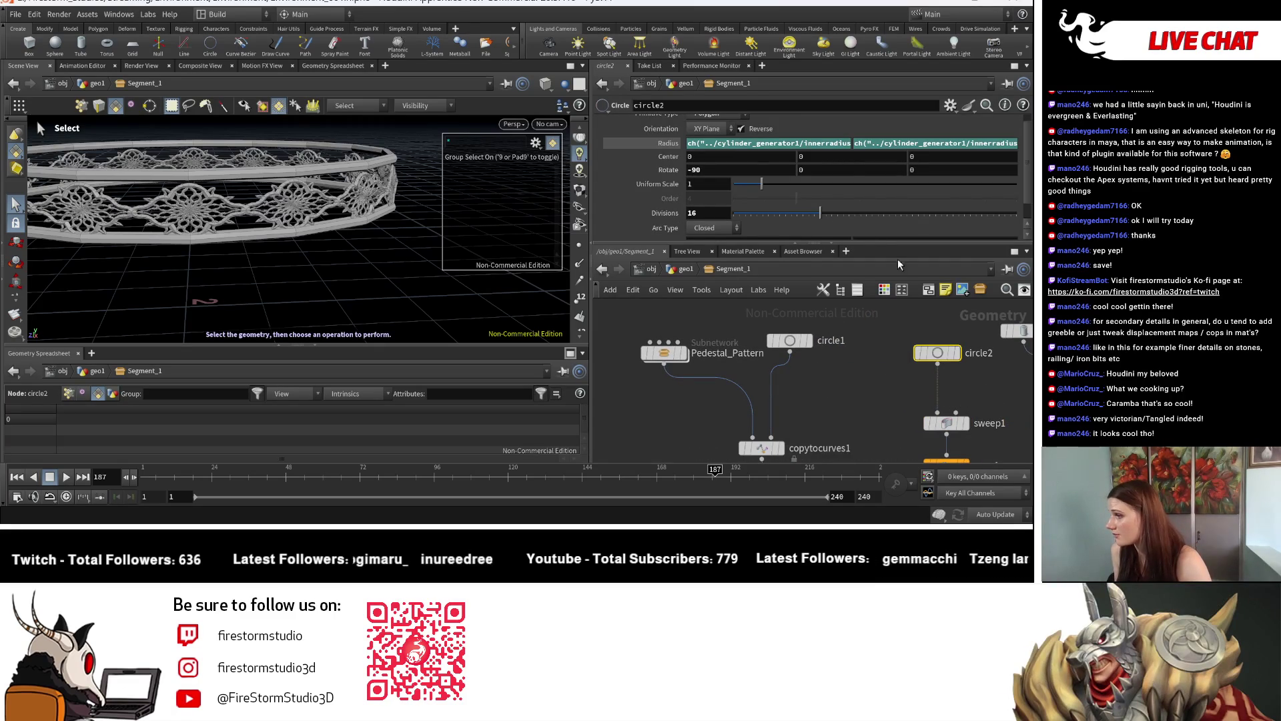
Lower circle2's Center Y to -0.015 and return to the geo1 network
{"action": "middle_click_drag", "start_coordinate": [825, 159], "coordinate": [812, 156]}
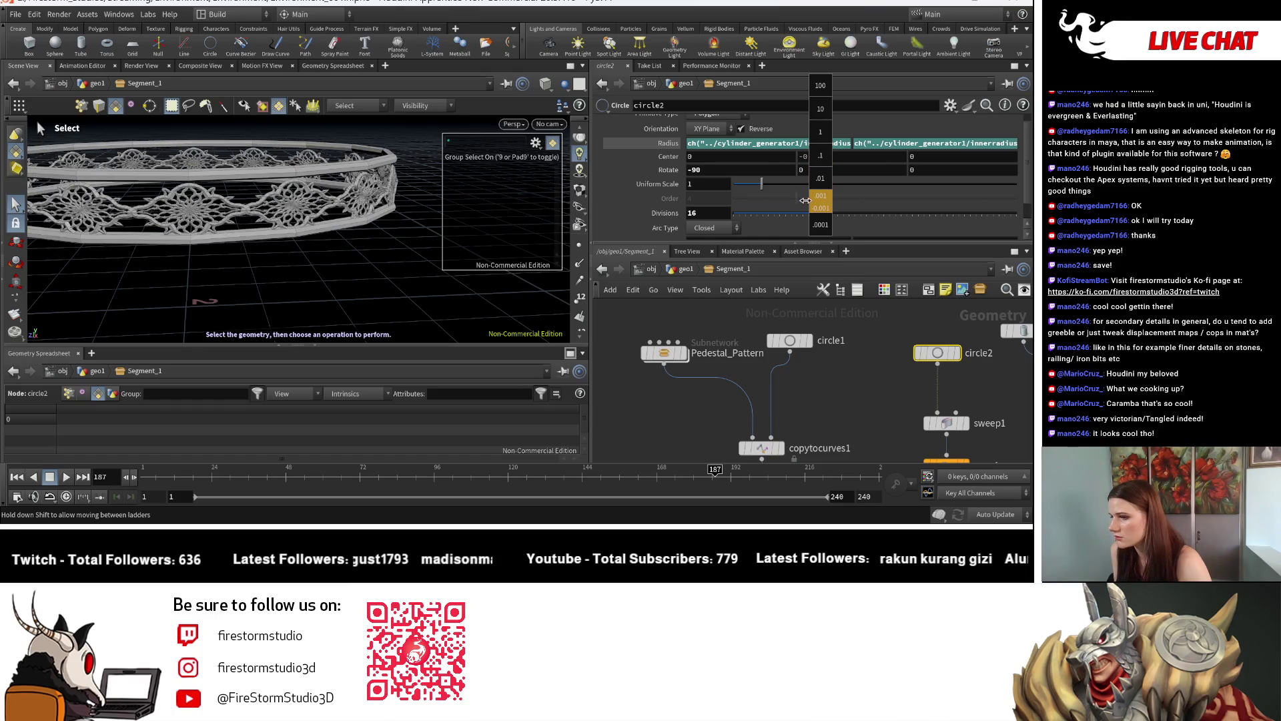
{"action": "middle_click_drag", "start_coordinate": [793, 199], "coordinate": [743, 192]}
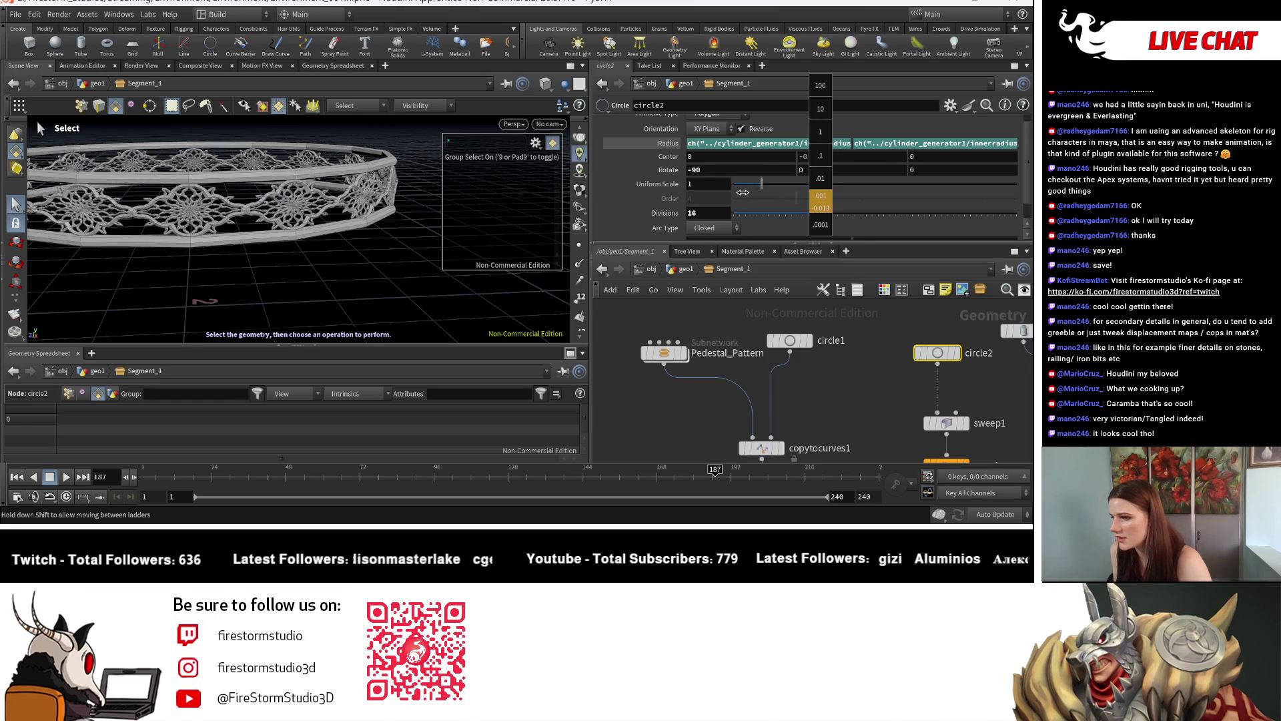
{"action": "mouse_move", "coordinate": [206, 294]}
{"action": "left_mouse_down", "text": "alt"}
{"action": "mouse_move", "coordinate": [222, 272]}
{"action": "mouse_move", "coordinate": [253, 287]}
{"action": "left_mouse_up", "text": "alt"}
{"action": "left_click", "coordinate": [680, 271]}
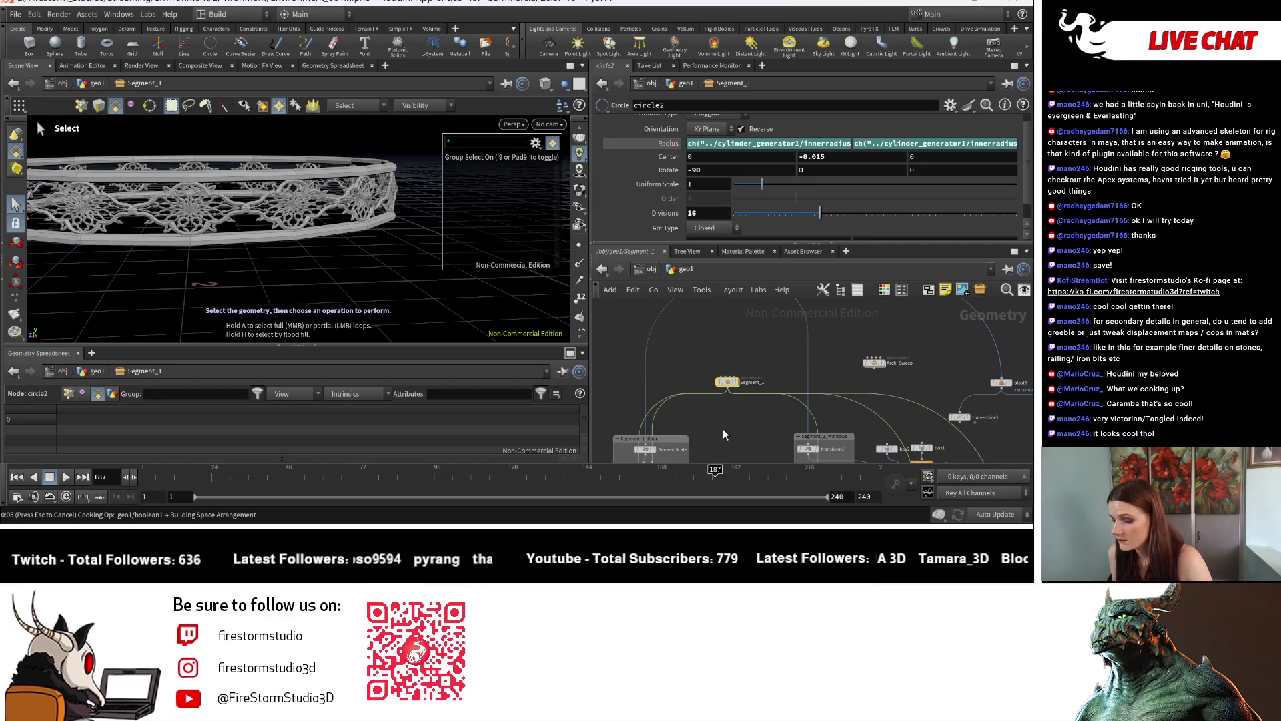
Return to the geo1 network and frame the whole lantern tower in the viewport
{"action": "key", "text": "u"}
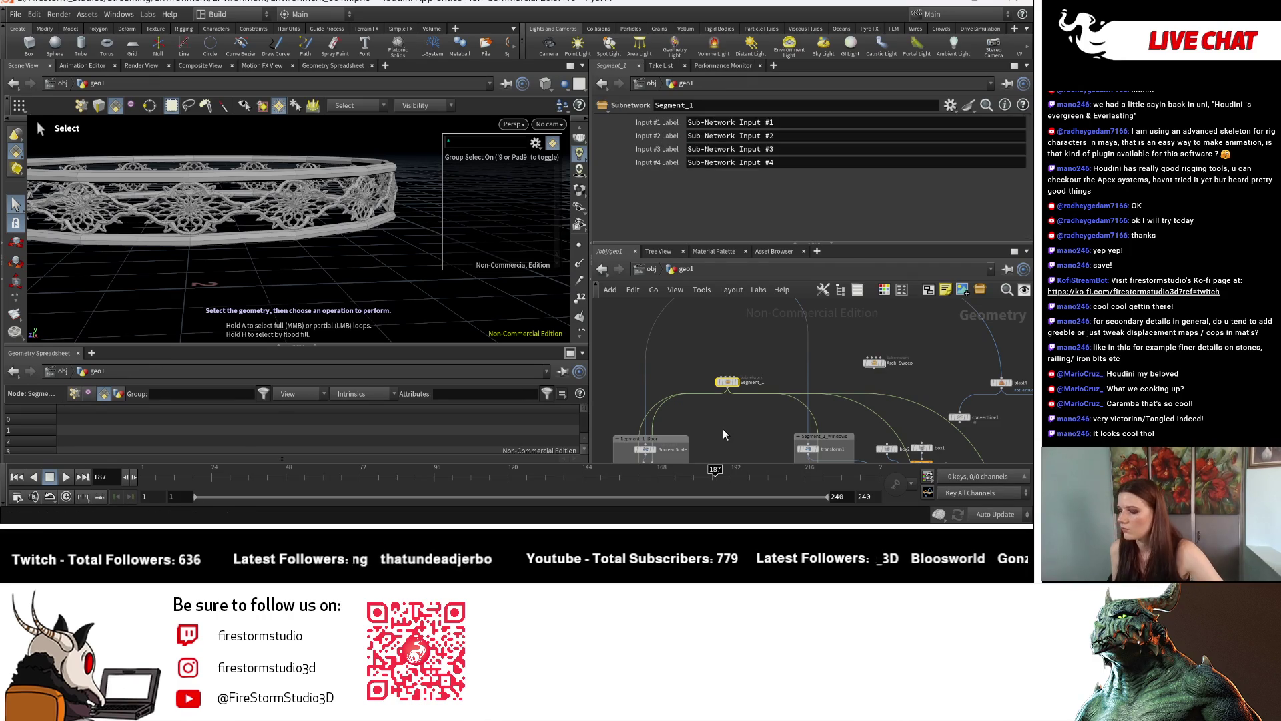
{"action": "key", "text": "h"}
{"action": "mouse_move", "coordinate": [220, 221]}
{"action": "left_mouse_down"}
{"action": "mouse_move", "coordinate": [276, 265]}
{"action": "mouse_move", "coordinate": [284, 215]}
{"action": "mouse_move", "coordinate": [208, 259]}
{"action": "left_mouse_up"}
{"action": "key", "text": "s"}
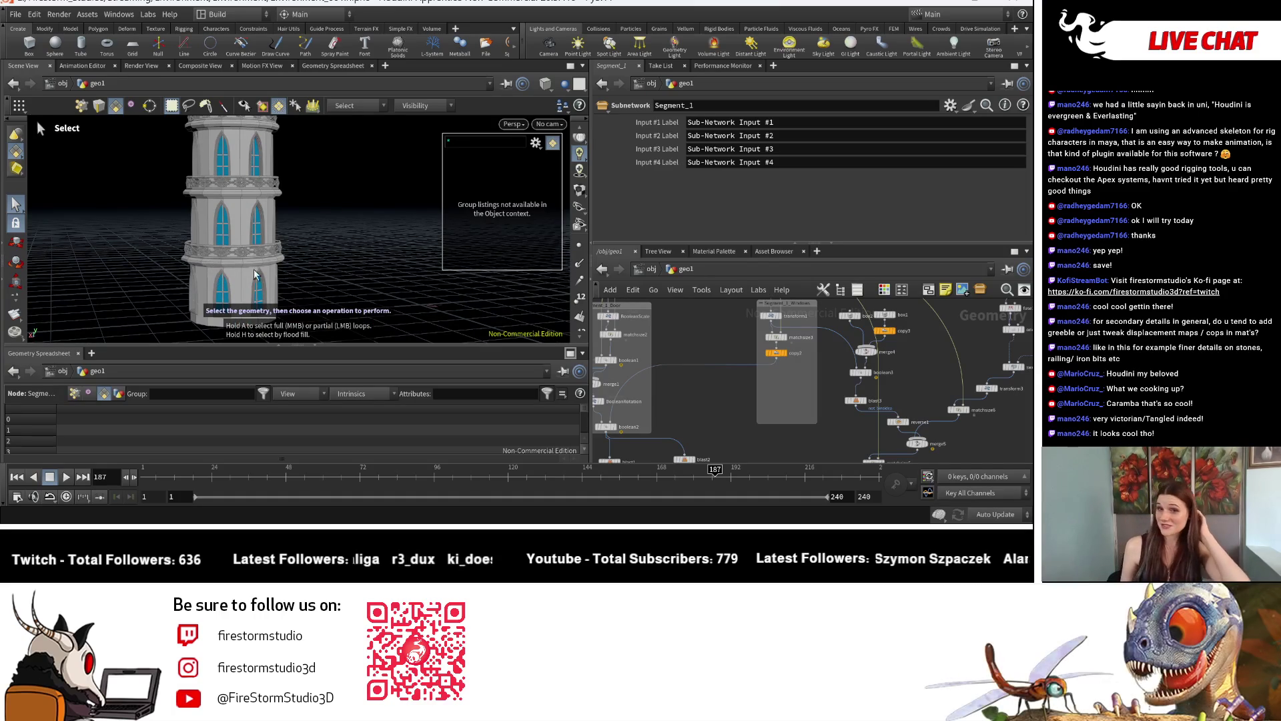
{"action": "scroll", "coordinate": [762, 415], "scroll_direction": "down", "scroll_amount": 3}
{"action": "scroll", "coordinate": [742, 435], "scroll_direction": "up", "scroll_amount": 5}
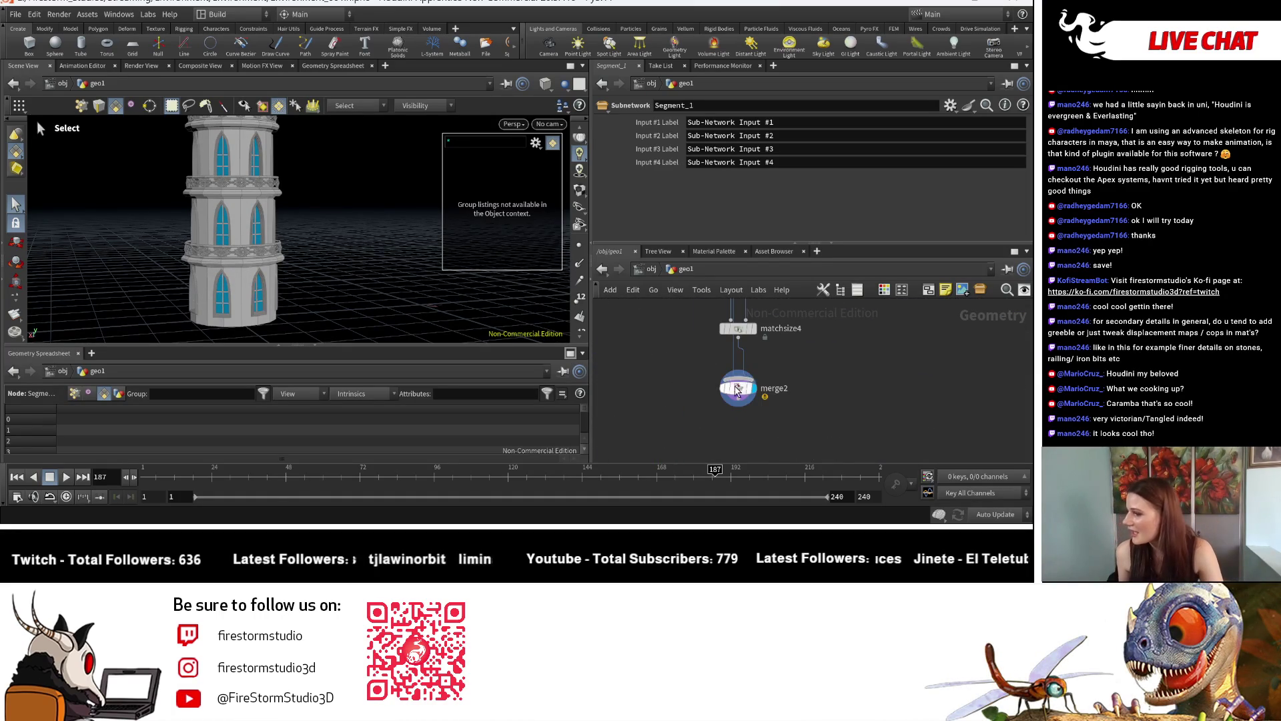
Display merge2 and zoom in close on a window and its flower-ornament balcony railing
{"action": "left_click", "coordinate": [737, 390]}
{"action": "middle_click_drag", "start_coordinate": [351, 297], "coordinate": [472, 317]}
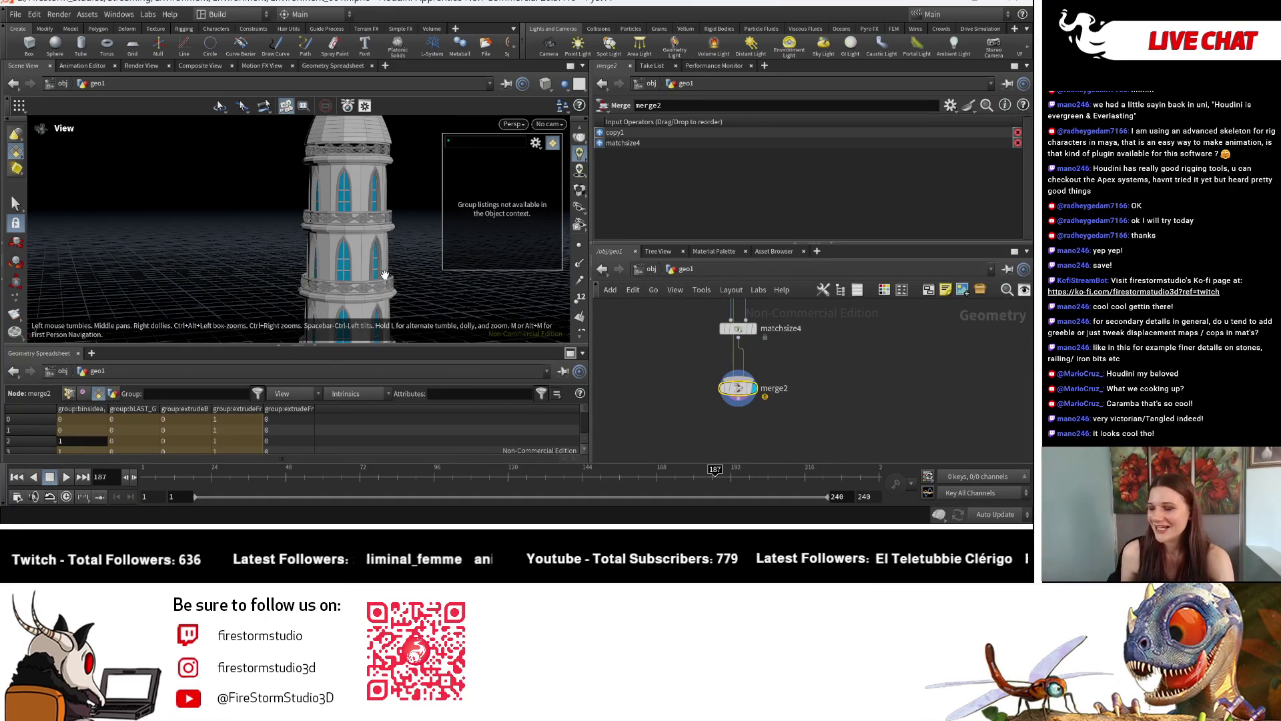
{"action": "middle_click_drag", "start_coordinate": [304, 198], "coordinate": [352, 258]}
{"action": "scroll", "coordinate": [353, 240], "scroll_direction": "up", "scroll_amount": 5}
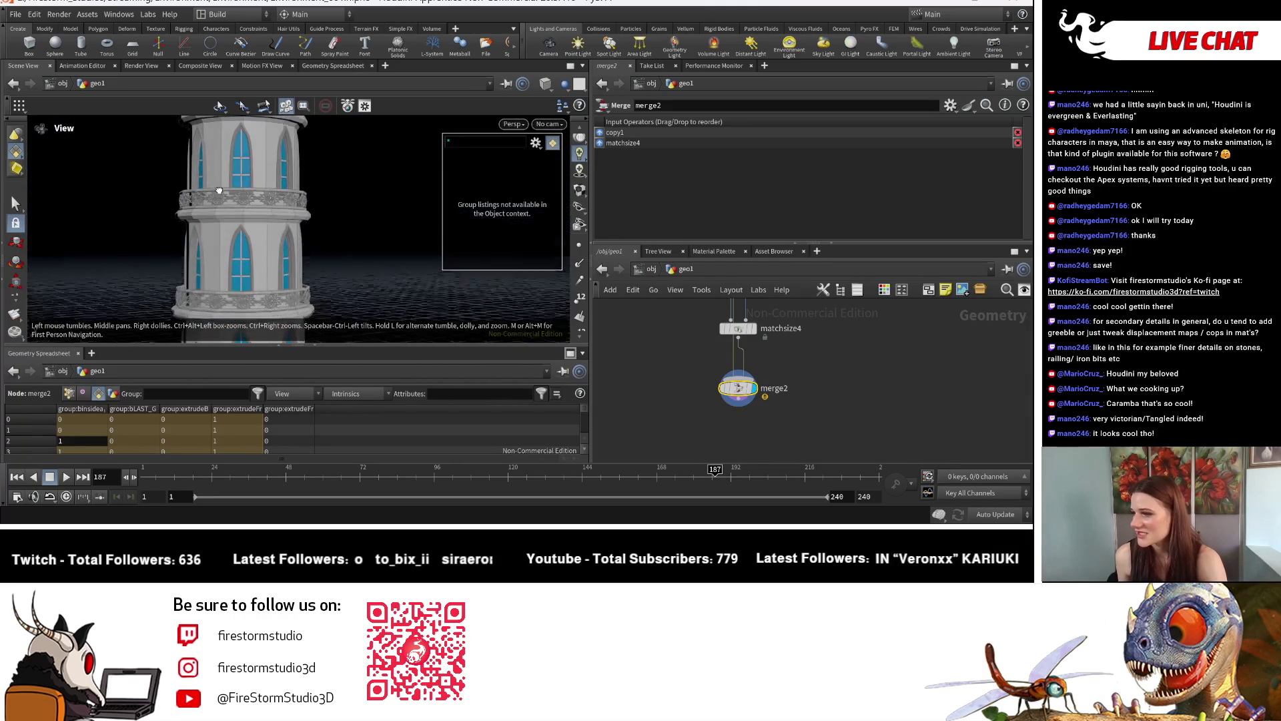
{"action": "scroll", "coordinate": [354, 213], "scroll_direction": "up", "scroll_amount": 5}
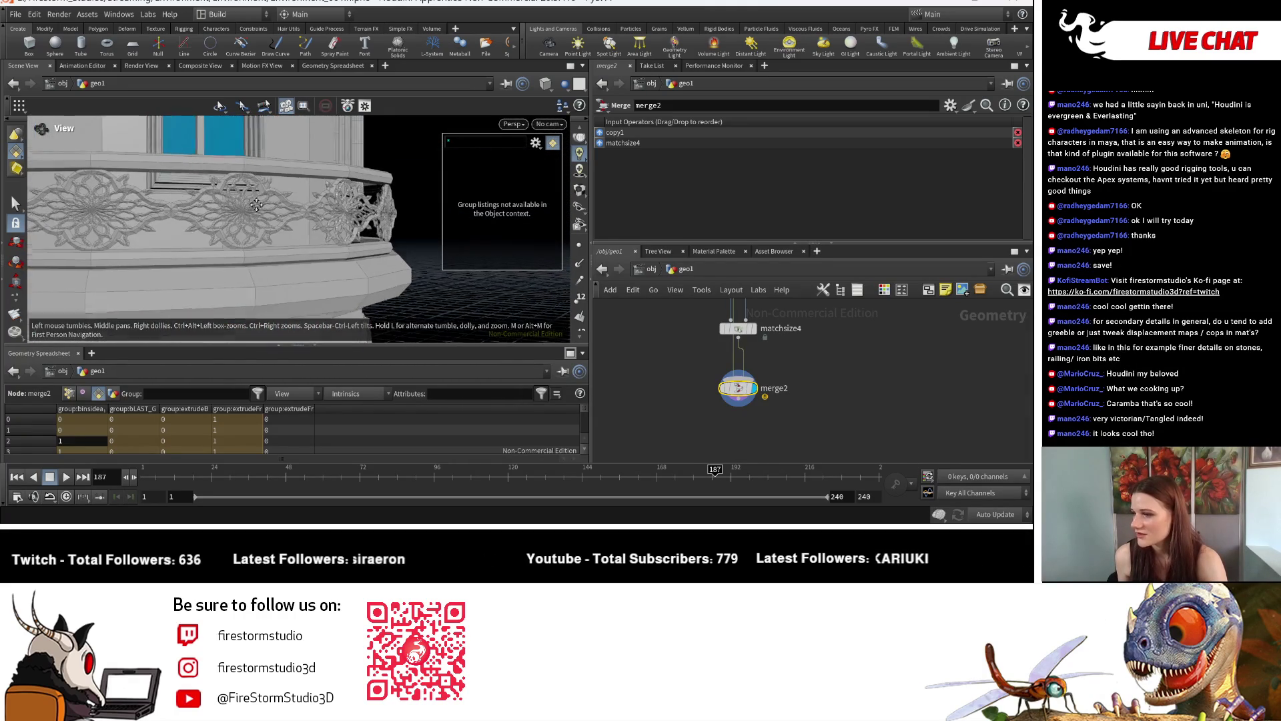
{"action": "mouse_move", "coordinate": [257, 266]}
{"action": "middle_mouse_down"}
{"action": "mouse_move", "coordinate": [209, 172]}
{"action": "mouse_move", "coordinate": [213, 147]}
{"action": "middle_mouse_up"}
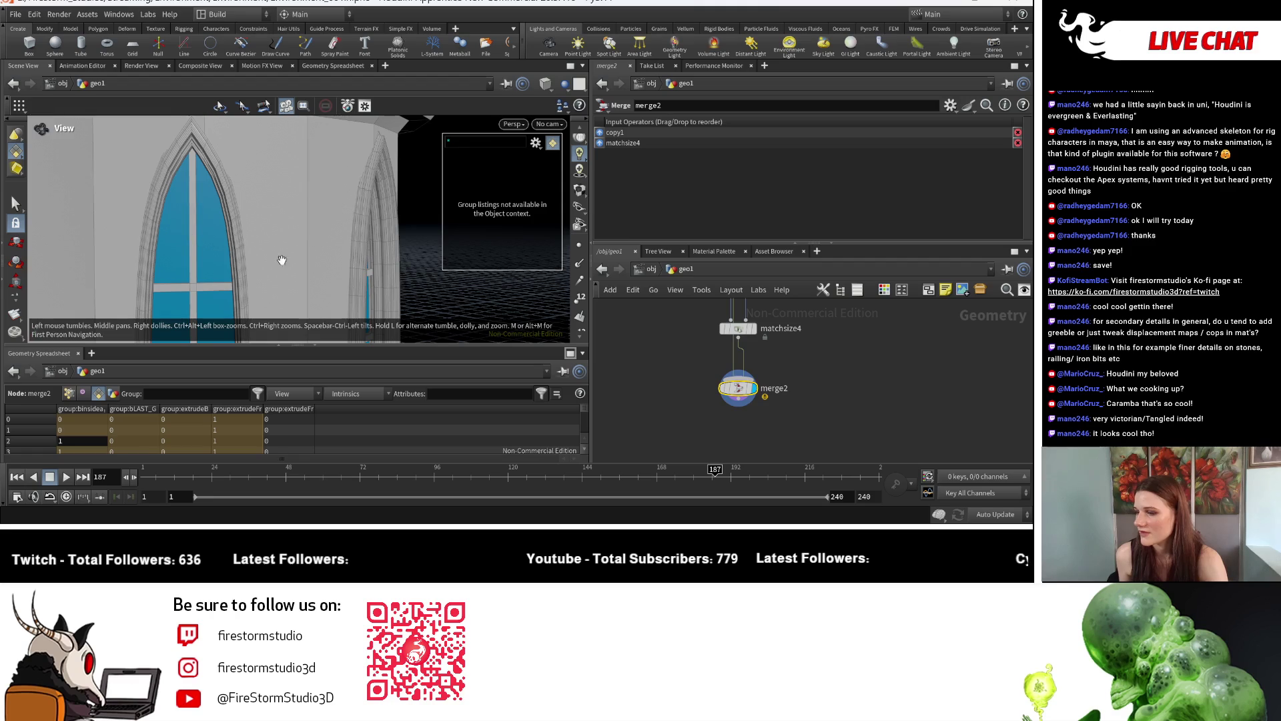
{"action": "scroll", "coordinate": [282, 259], "scroll_direction": "down", "scroll_amount": 5}
Pull back to the full tower and tumble to a higher angle showing the roof
{"action": "middle_click_drag", "start_coordinate": [282, 260], "coordinate": [201, 256]}
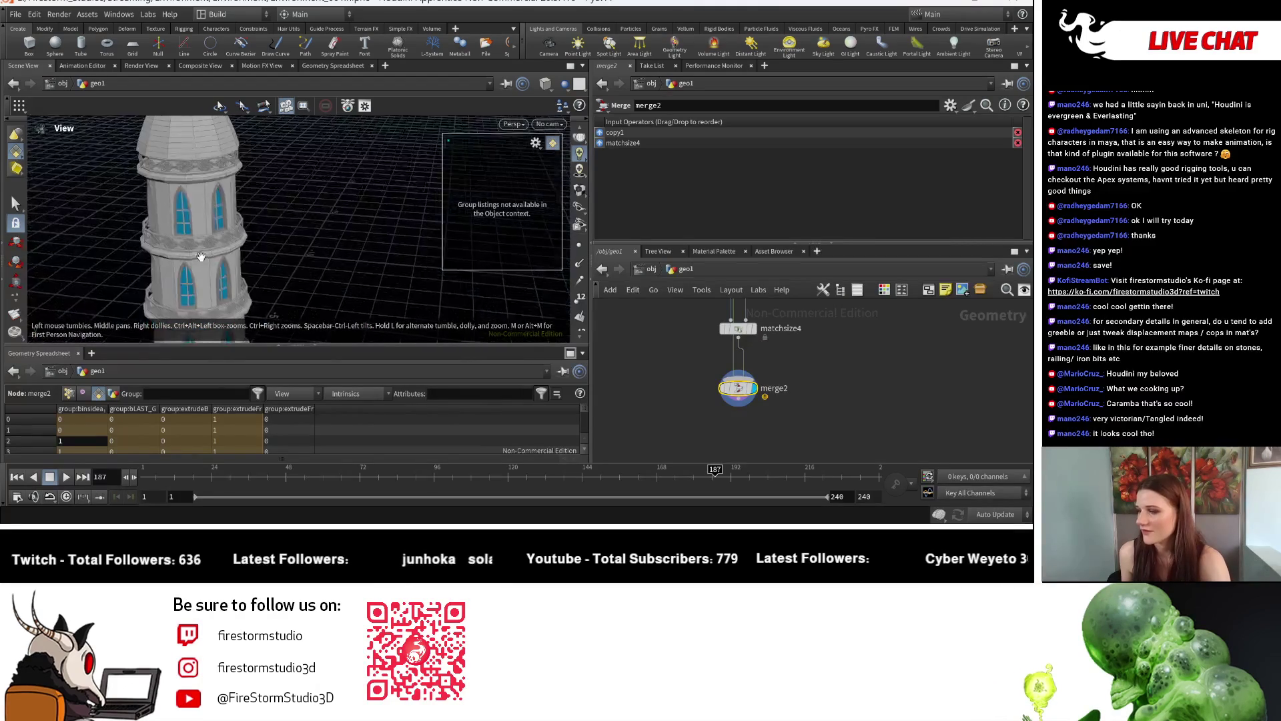
{"action": "scroll", "coordinate": [201, 256], "scroll_direction": "down", "scroll_amount": 3}
{"action": "key", "text": "s"}
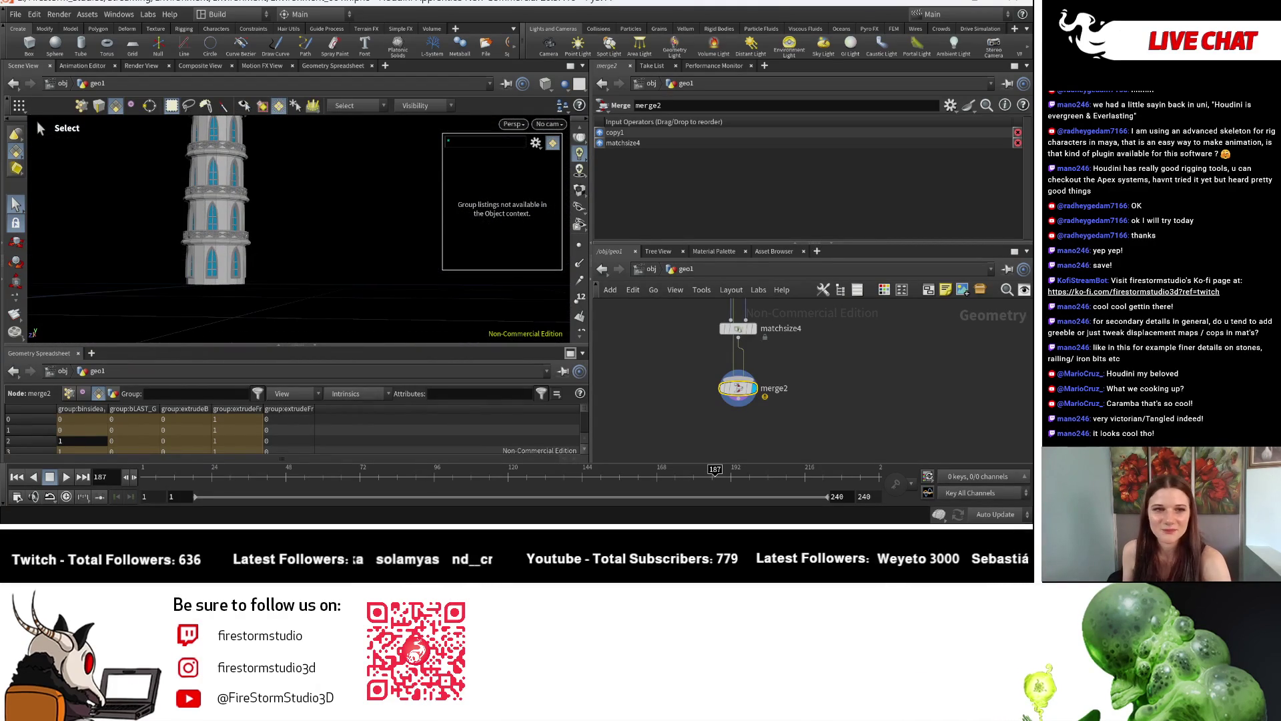
{"action": "mouse_move", "coordinate": [150, 208]}
{"action": "left_mouse_down"}
{"action": "mouse_move", "coordinate": [106, 212]}
{"action": "mouse_move", "coordinate": [237, 194]}
{"action": "left_mouse_up"}
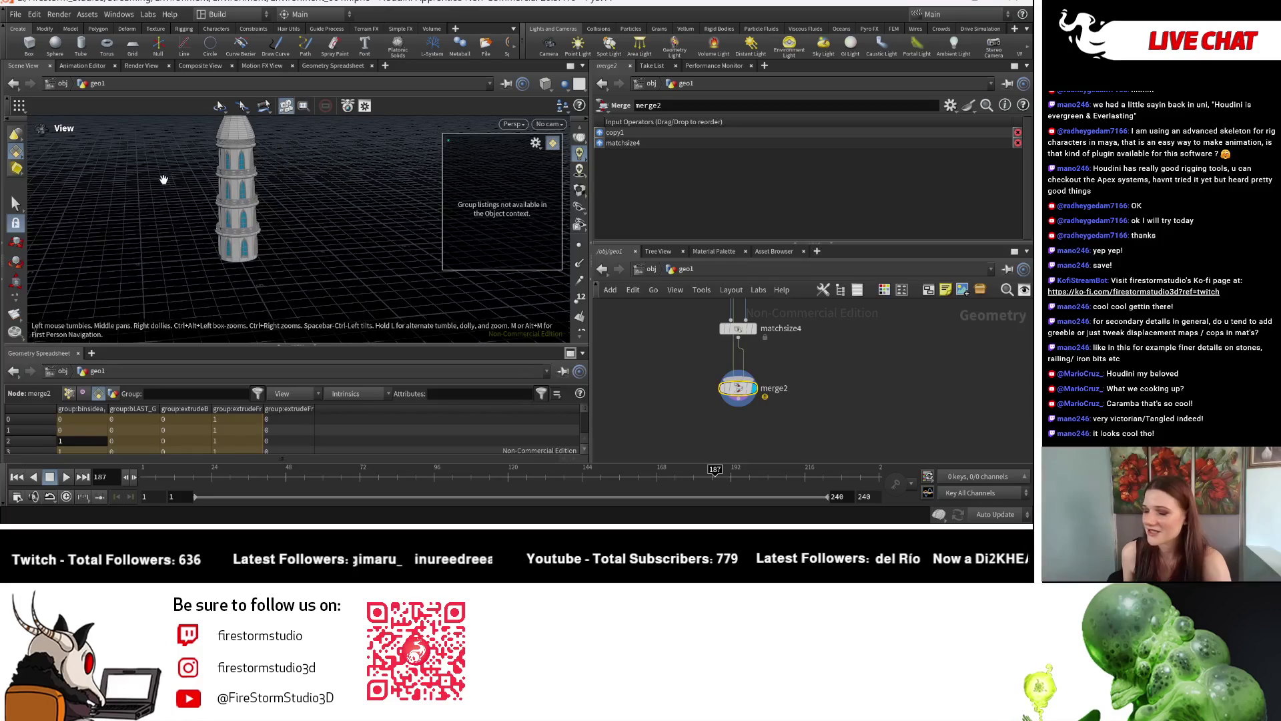
{"action": "key", "text": "s"}
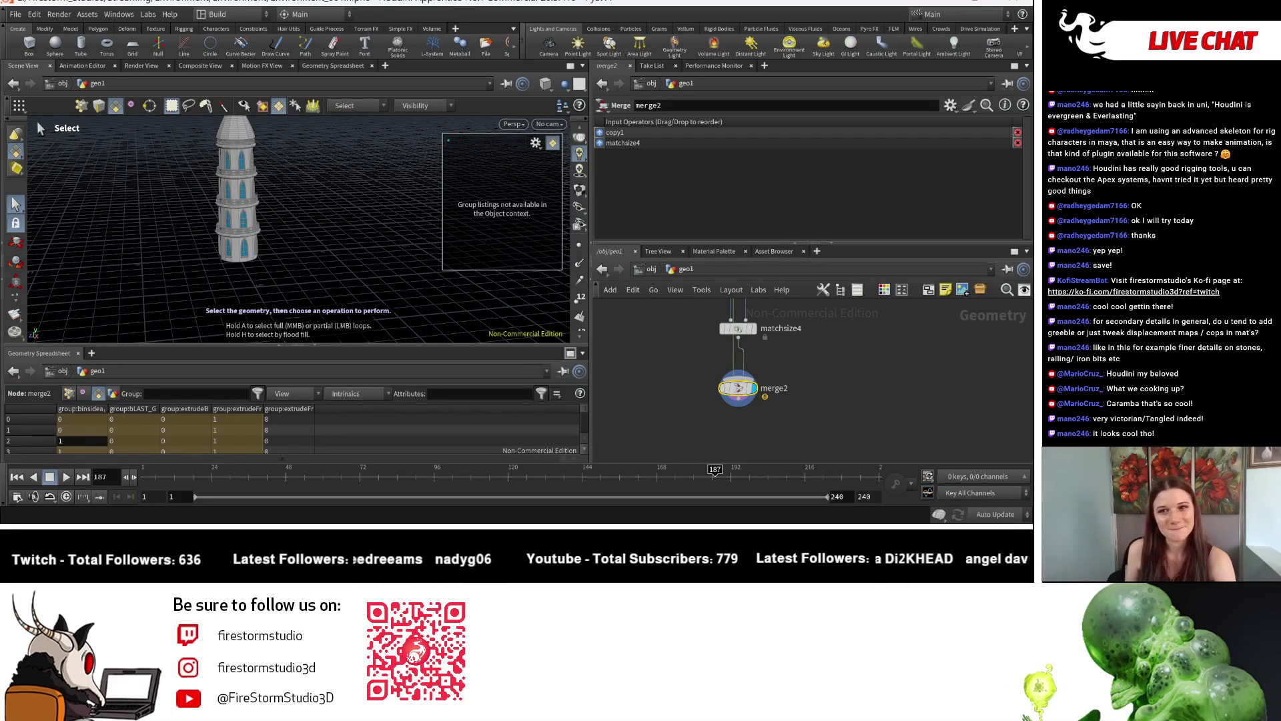